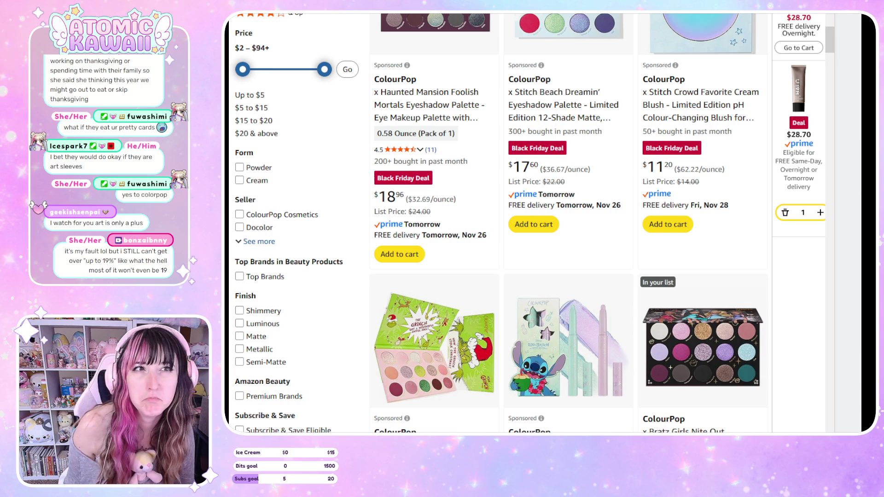
# Scroll down the ColourPop palette results to the Grinch, Stitch Beach and Pokémon Pallet Town row
pyautogui.scroll(3, 483, 14)
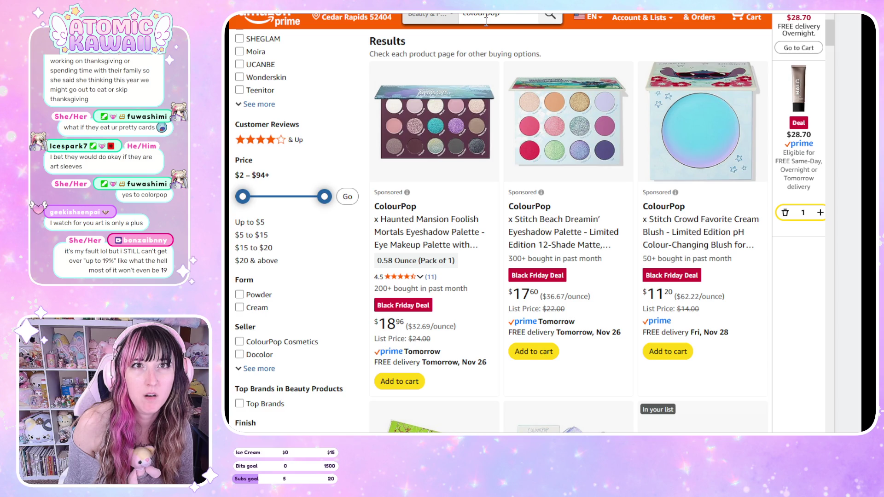
pyautogui.scroll(-3, 486, 21)
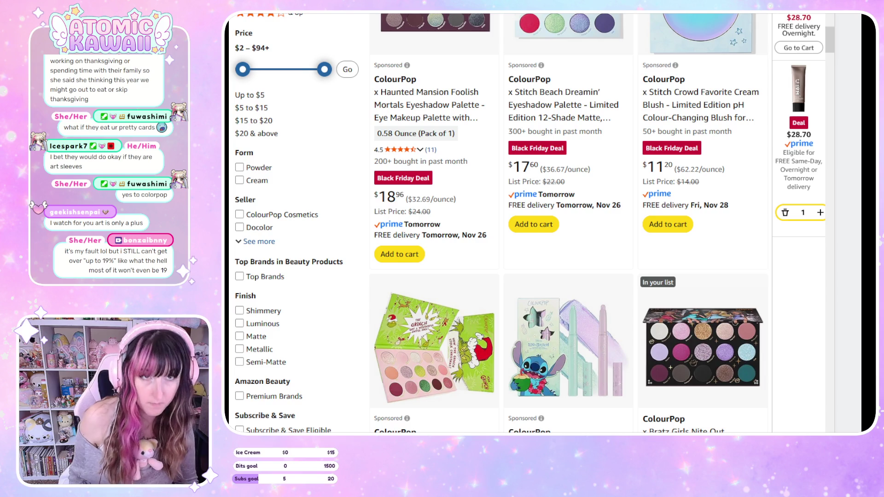
pyautogui.scroll(-1, 543, 221)
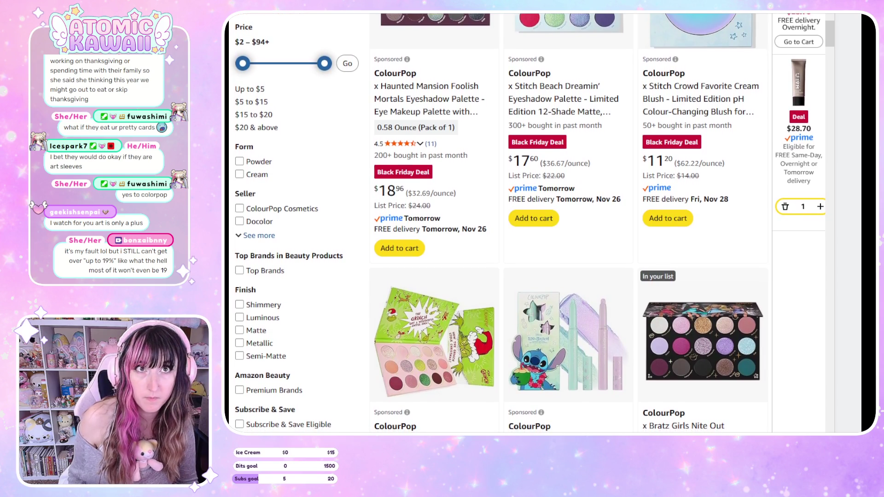
pyautogui.scroll(-8, 543, 221)
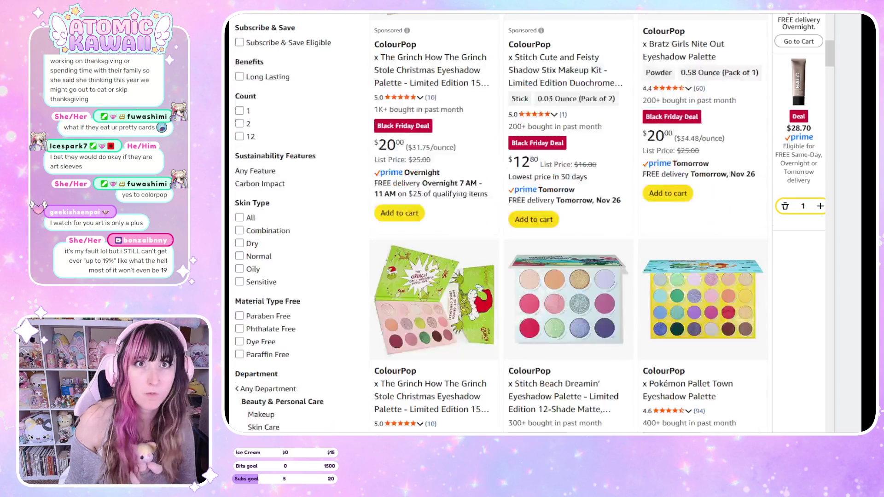
# Scroll back up to the Results heading with the Haunted Mansion palette and the Going Coconuts ad
pyautogui.scroll(10, 544, 221)
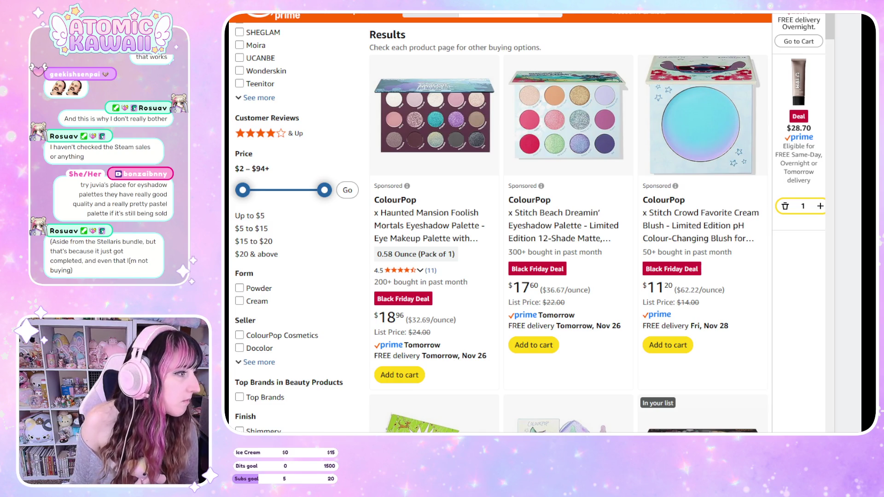
pyautogui.scroll(-3, 530, 222)
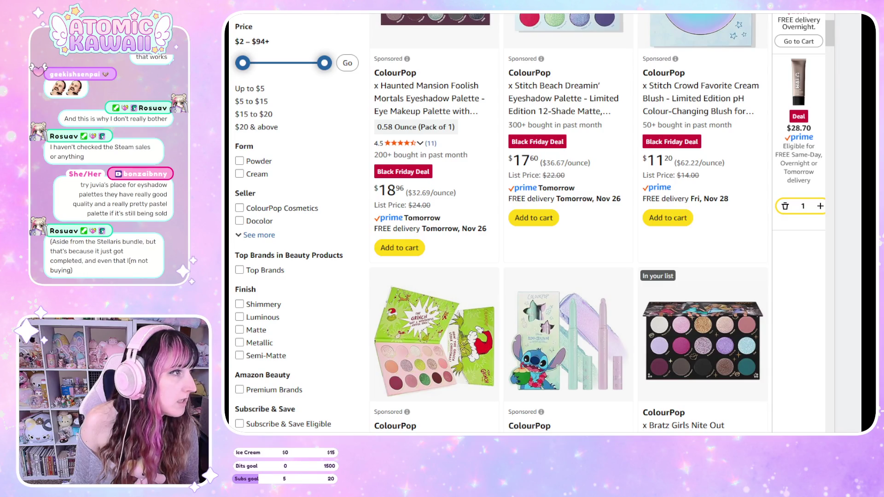
pyautogui.scroll(5, 430, 247)
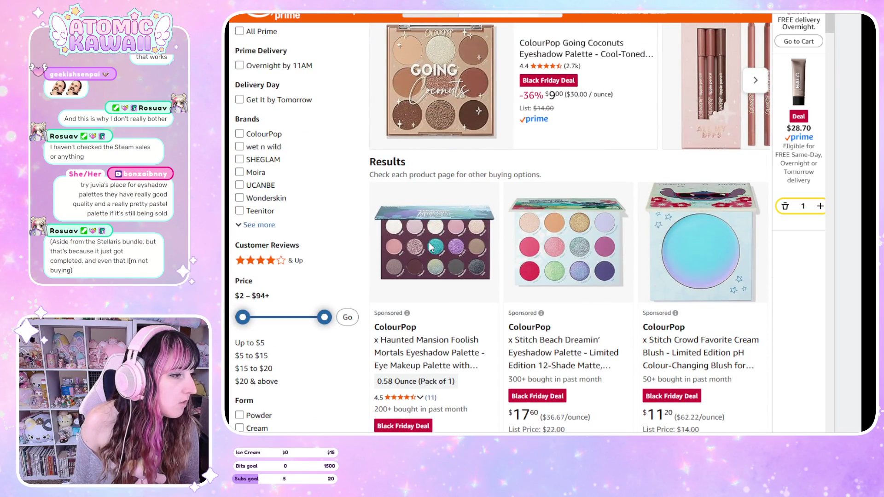
pyautogui.click(431, 247)
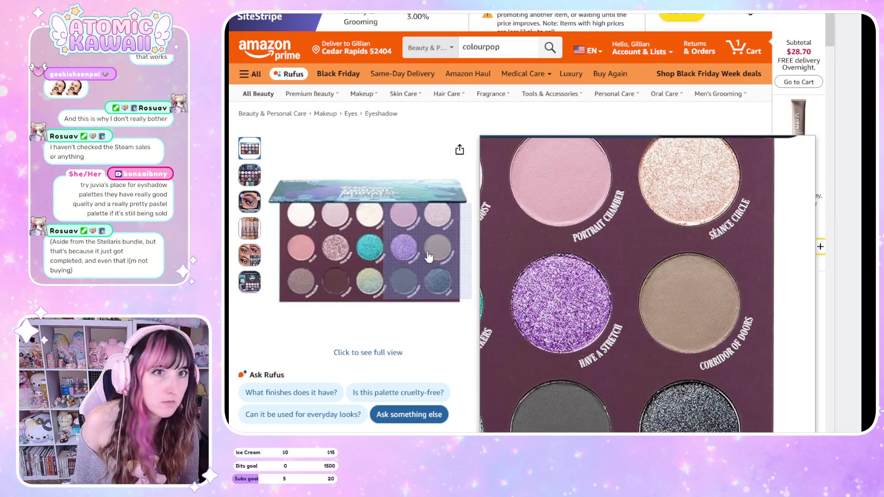
pyautogui.scroll(-3, 425, 251)
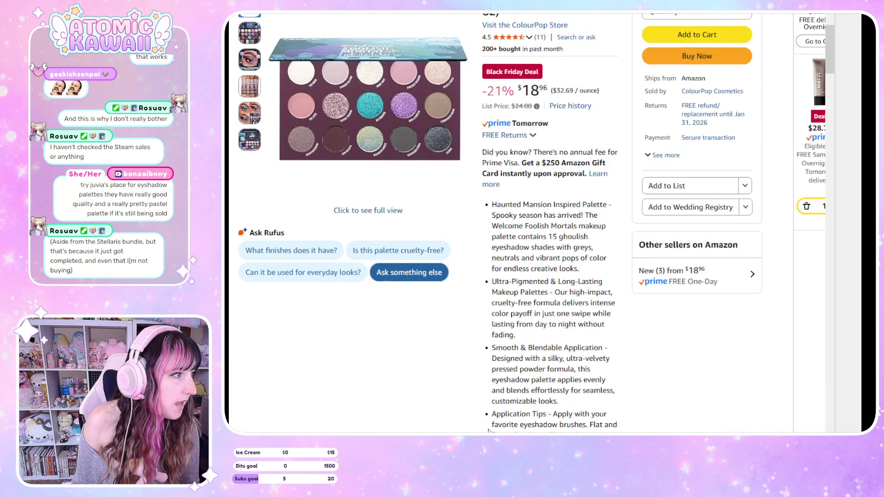
pyautogui.hotkey('alt', 'Left')
pyautogui.scroll(-3, 486, 255)
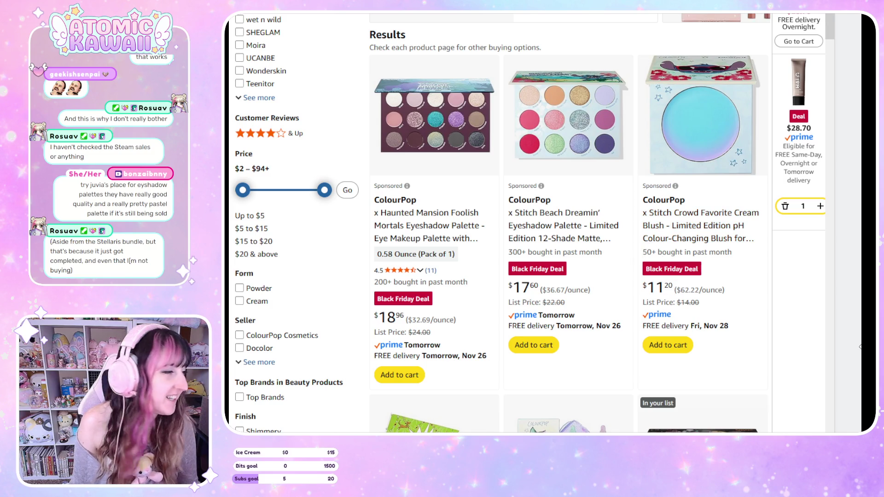
# Scroll past the lip glosses, Stranger Things and docolor rows down to Customers ask
pyautogui.scroll(-5, 692, 290)
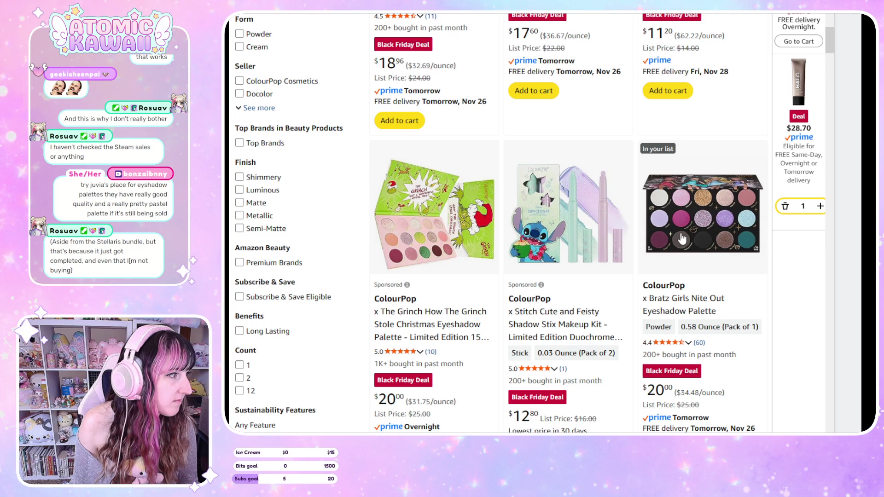
pyautogui.scroll(-5, 682, 238)
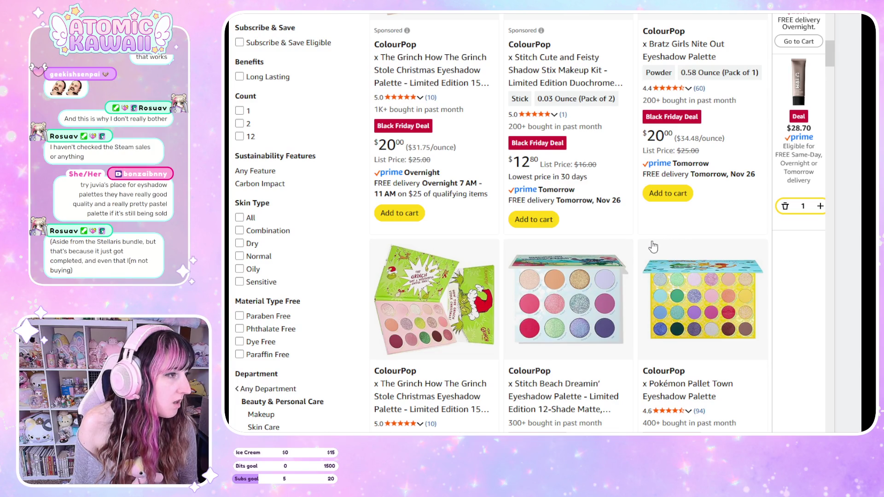
pyautogui.scroll(-8, 653, 248)
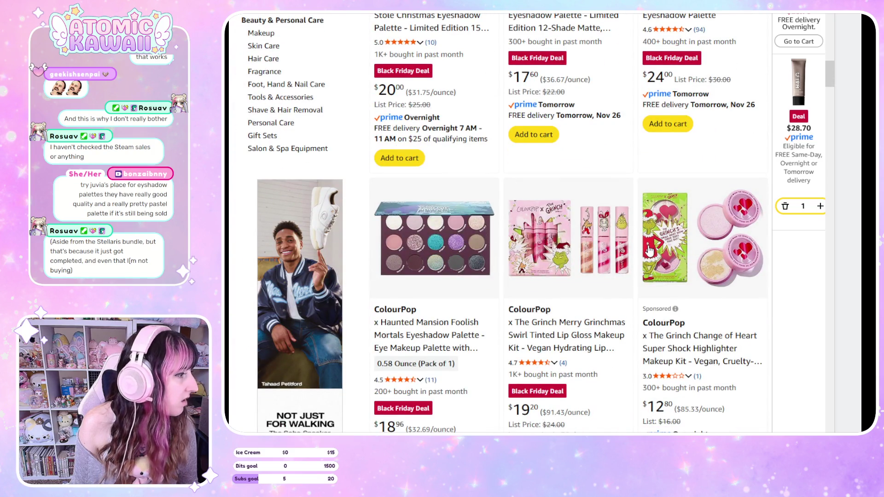
pyautogui.scroll(-10, 648, 250)
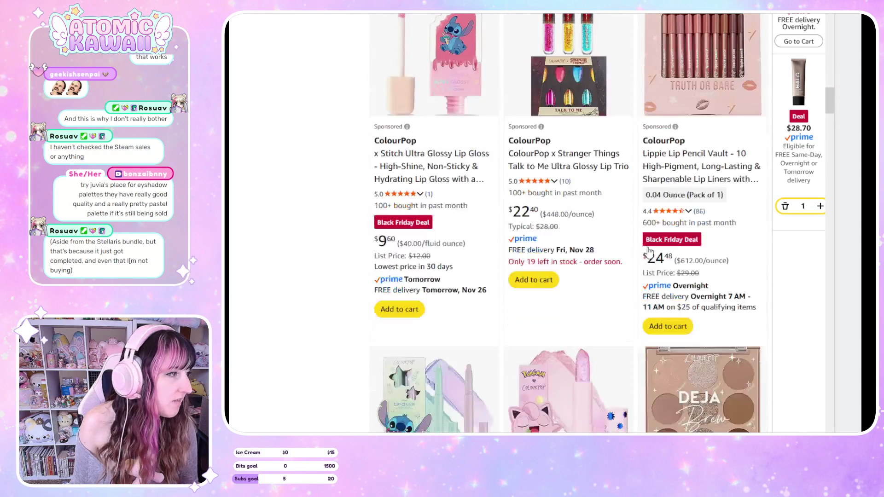
pyautogui.scroll(-3, 649, 250)
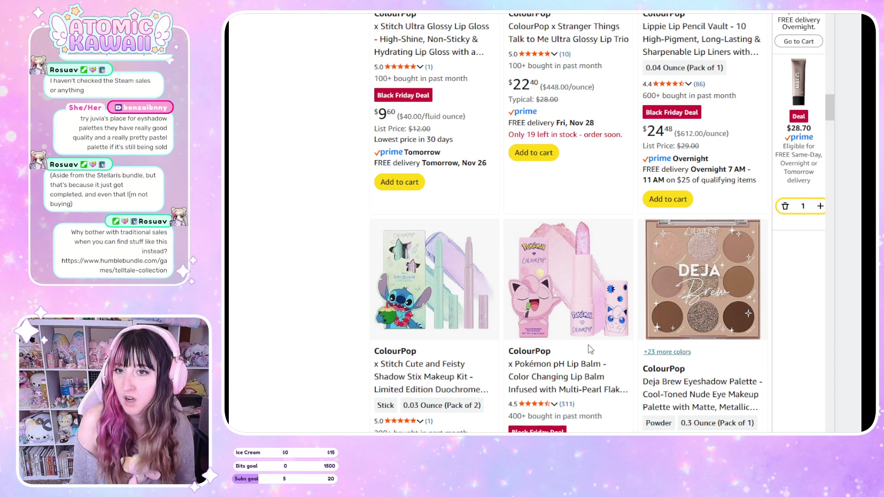
pyautogui.scroll(-3, 585, 349)
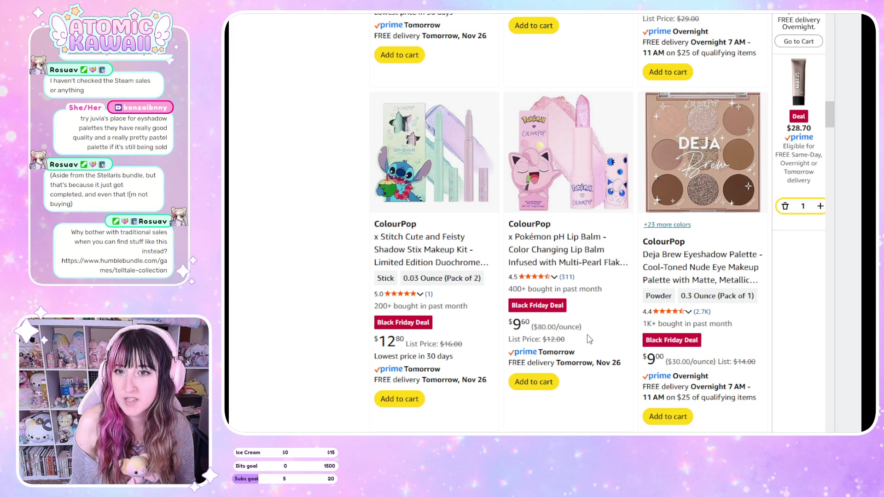
pyautogui.scroll(-3, 592, 345)
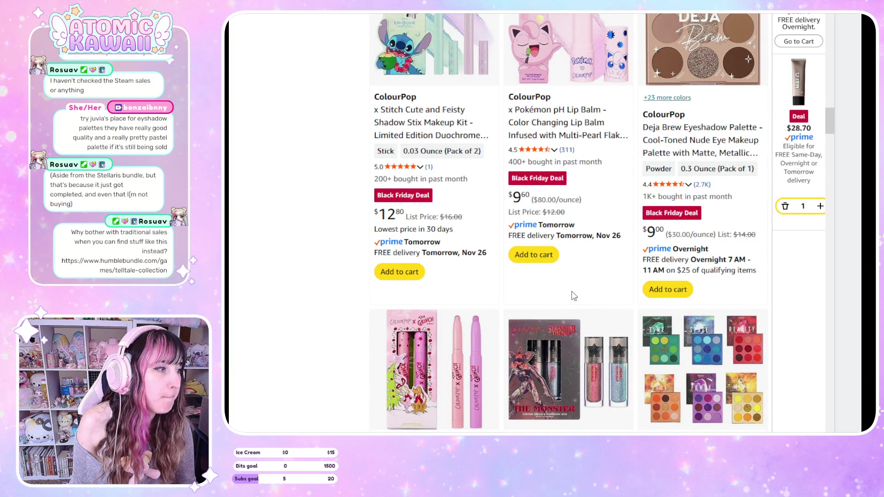
pyautogui.scroll(-3, 576, 290)
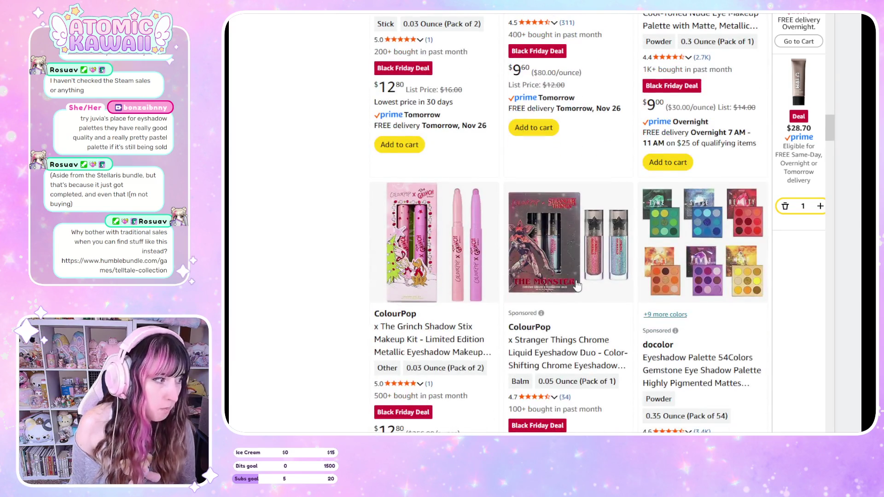
pyautogui.moveTo(676, 331)
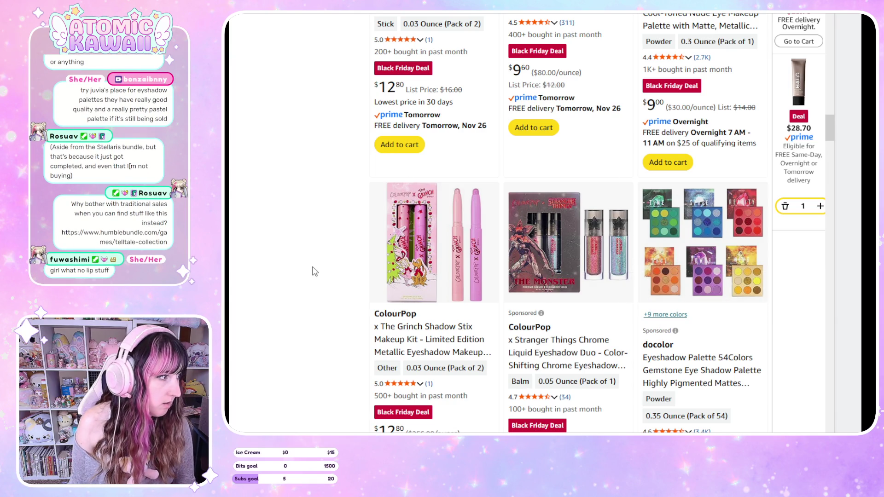
pyautogui.scroll(-5, 313, 272)
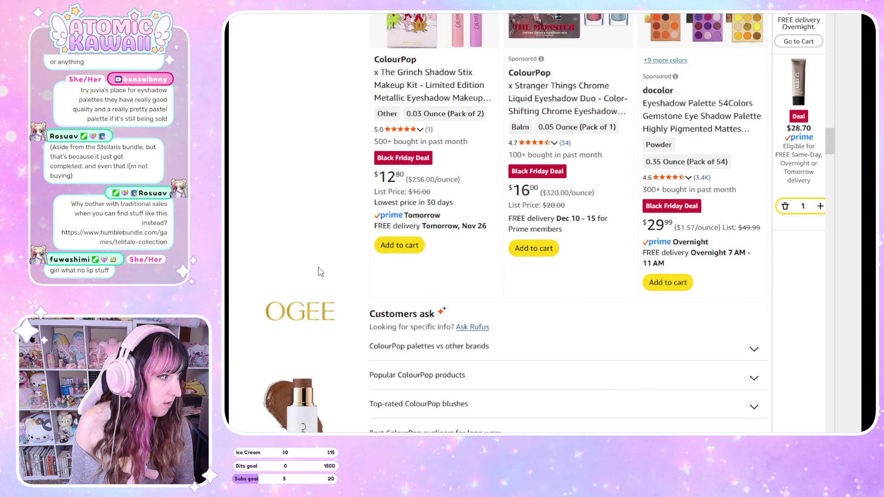
# Scroll down through the More results listings of ColourPop products
pyautogui.scroll(-7, 321, 272)
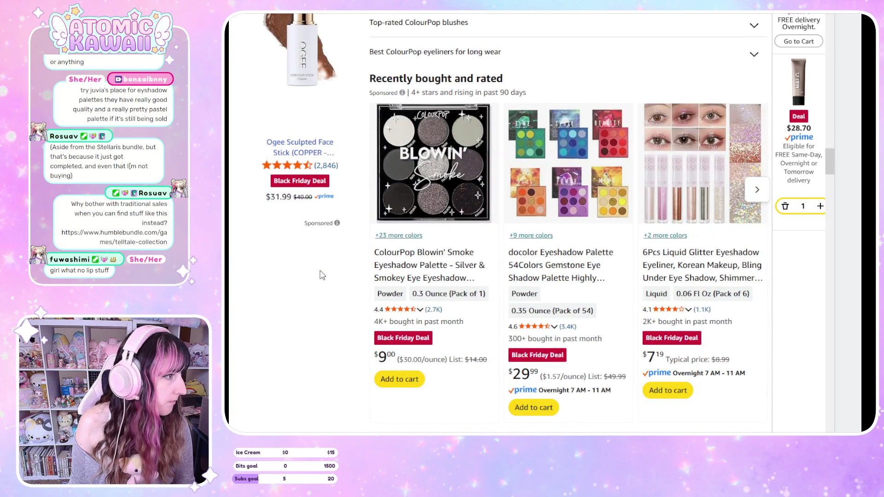
pyautogui.scroll(-11, 323, 275)
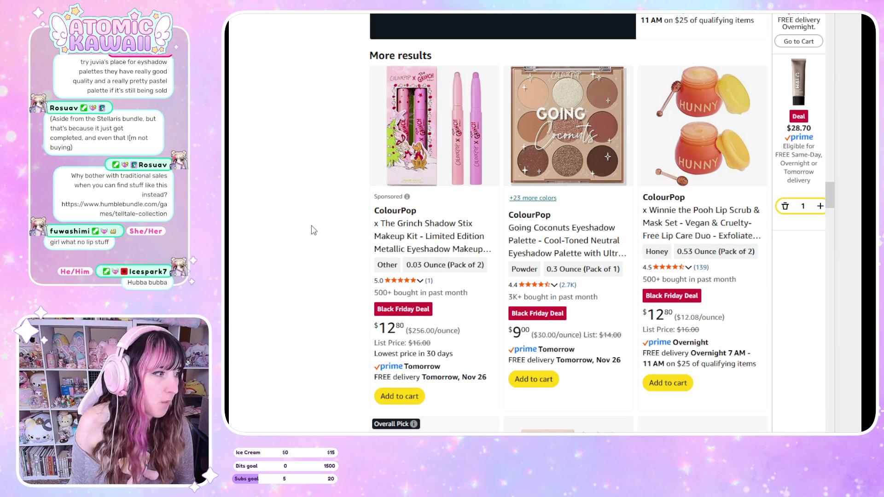
pyautogui.scroll(-5, 312, 238)
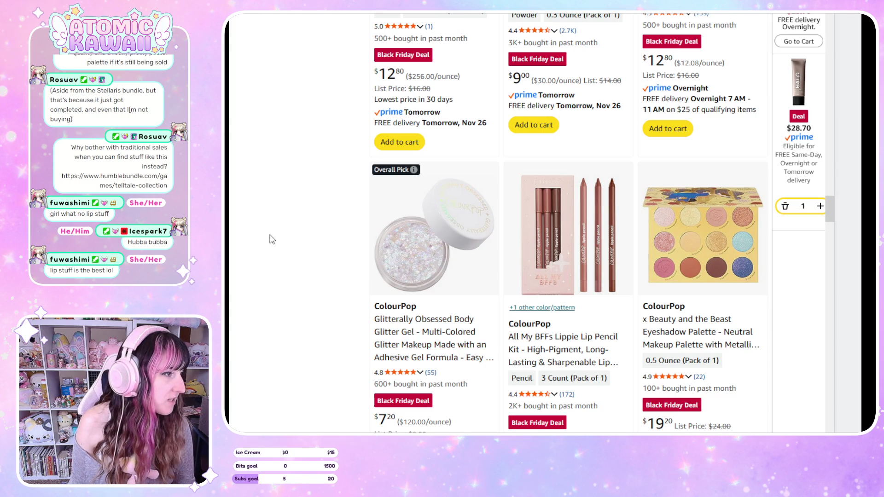
pyautogui.scroll(-3, 333, 246)
pyautogui.scroll(-5, 334, 246)
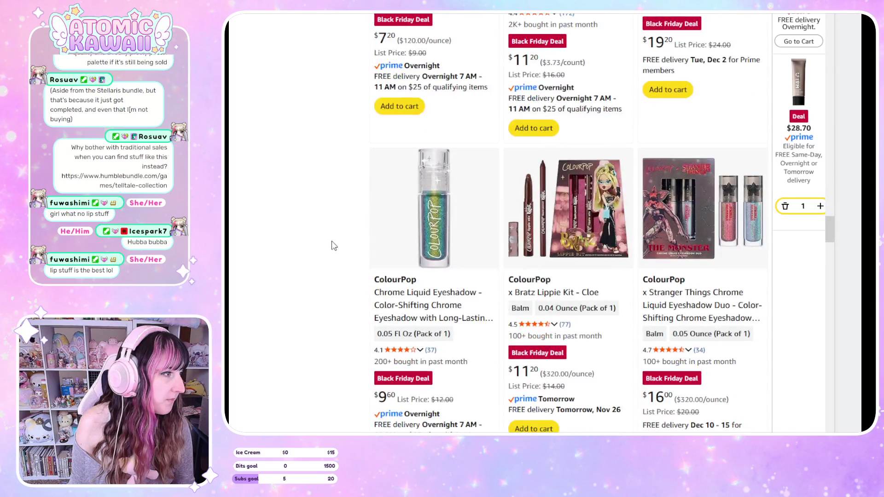
pyautogui.scroll(-8, 336, 246)
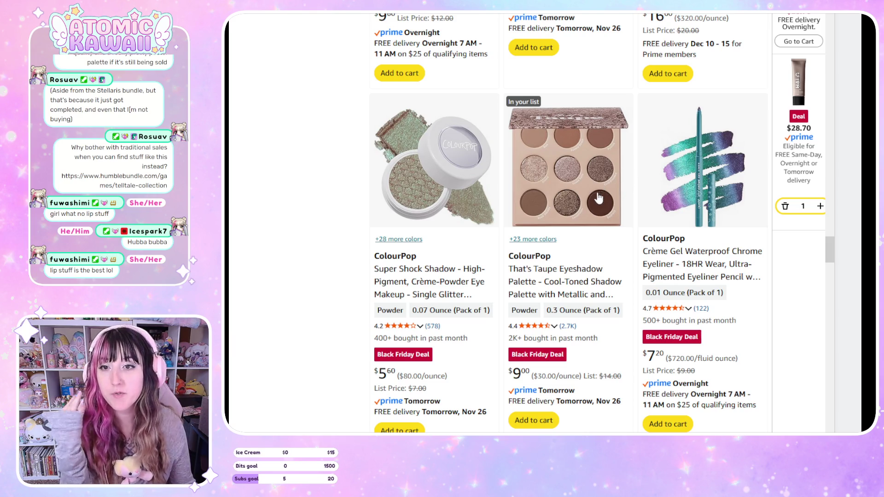
pyautogui.scroll(-1, 453, 179)
pyautogui.scroll(-3, 453, 179)
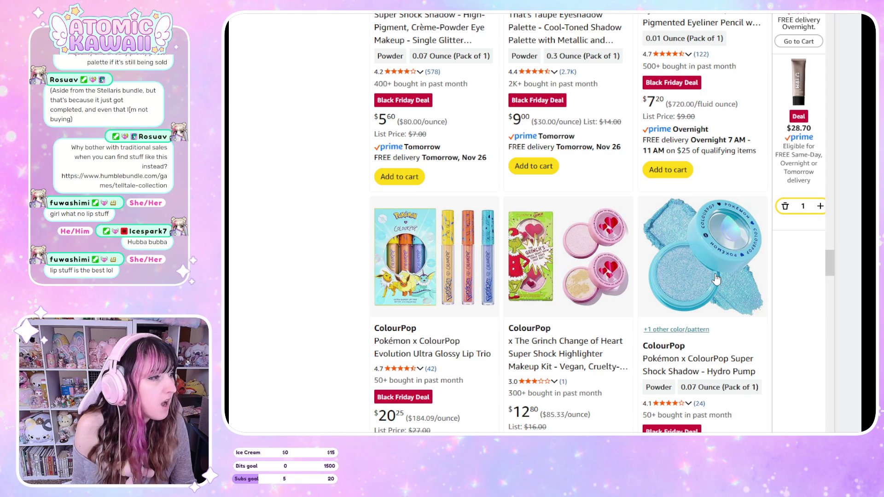
# Open the Super Shock Shadow product page in Rooftop Cocktails to see its other shades
pyautogui.scroll(3, 718, 274)
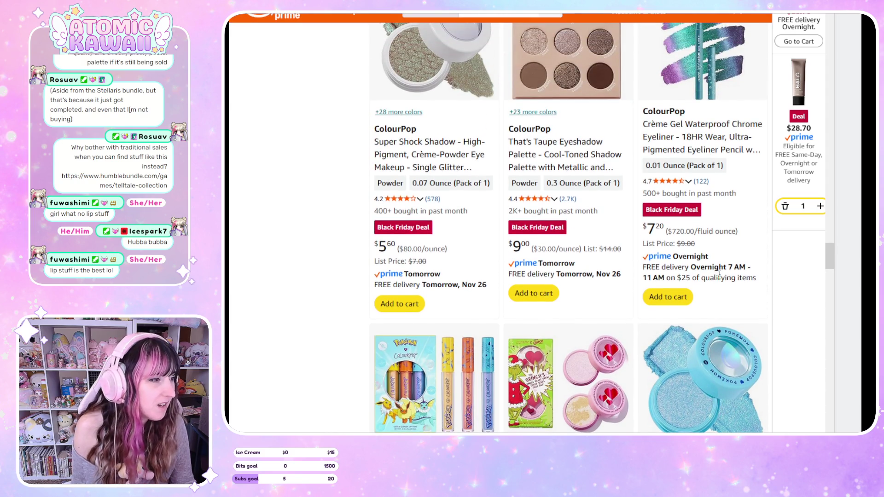
pyautogui.scroll(3, 719, 276)
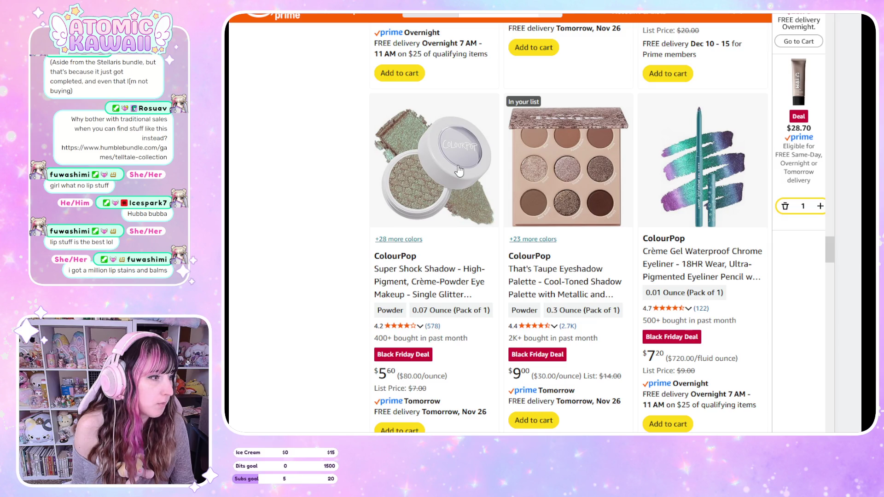
pyautogui.click(396, 240)
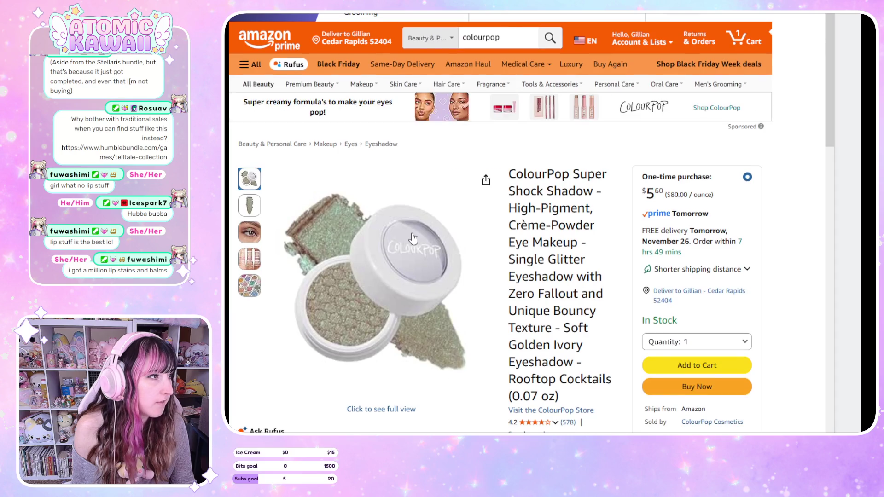
# Show the Super Shock Shadow swatch photo and browse the colour swatches
pyautogui.scroll(-3, 413, 238)
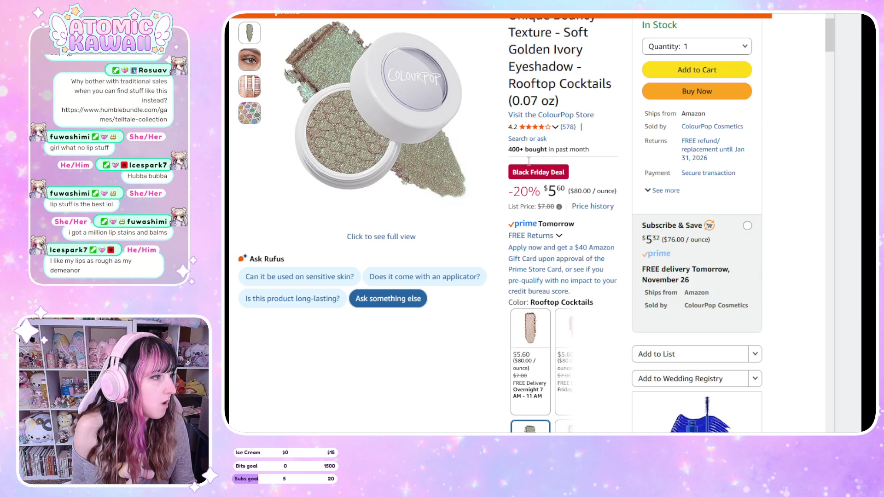
pyautogui.click(250, 28)
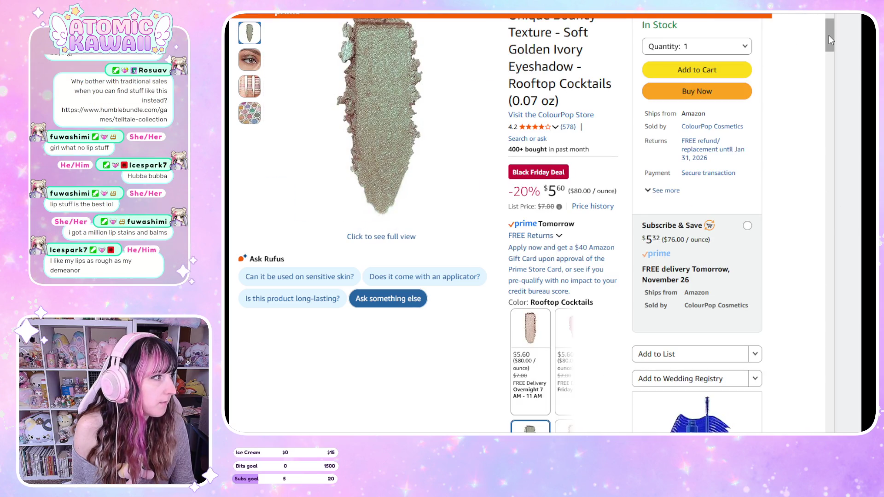
pyautogui.scroll(-2, 829, 37)
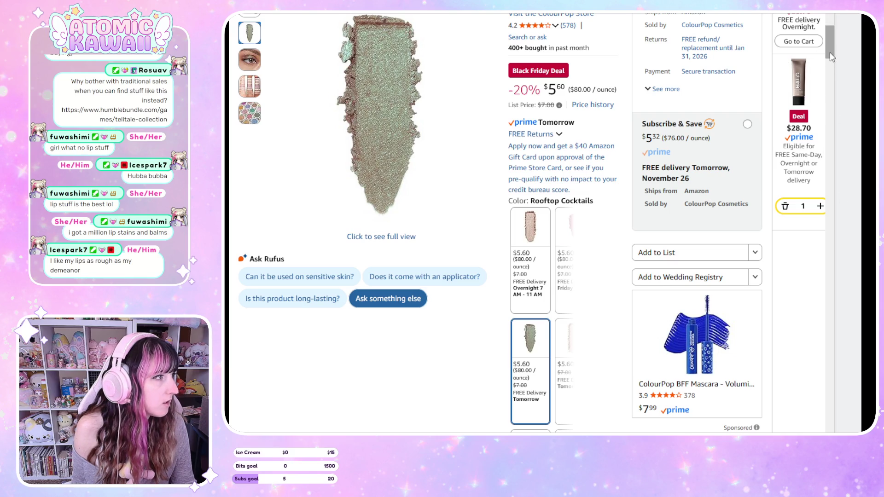
pyautogui.moveTo(830, 52)
pyautogui.mouseDown()
pyautogui.moveTo(827, 46)
pyautogui.moveTo(824, 61)
pyautogui.mouseUp()
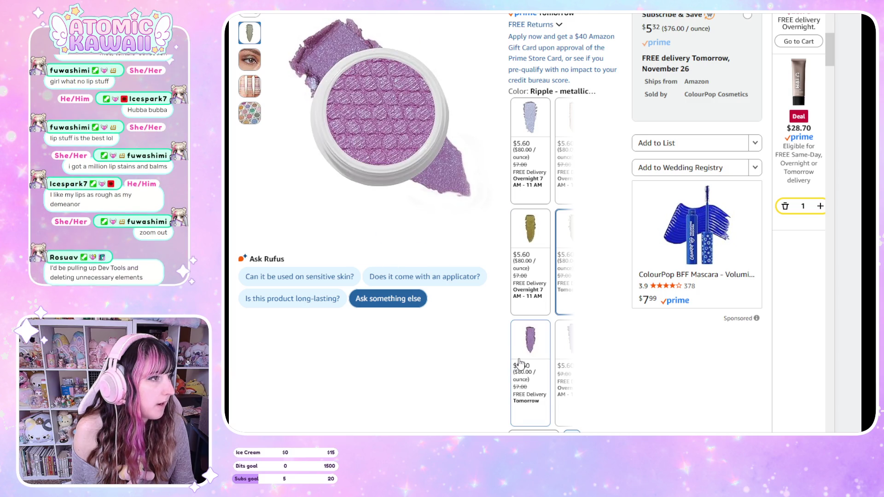
pyautogui.hscroll(5, 541, 263)
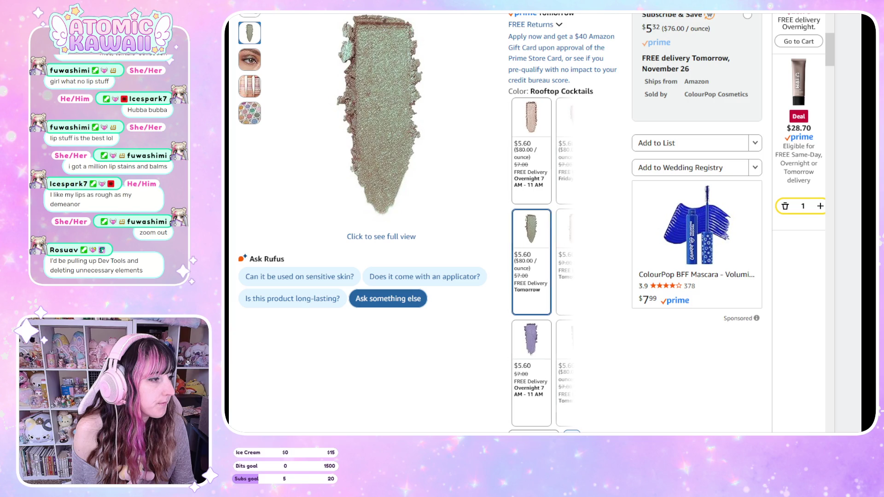
pyautogui.hscroll(-3, 534, 276)
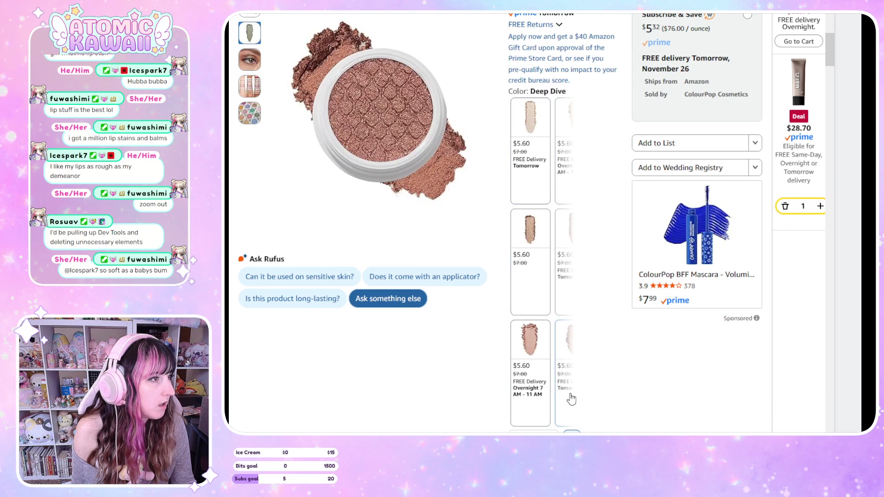
pyautogui.hscroll(2, 589, 419)
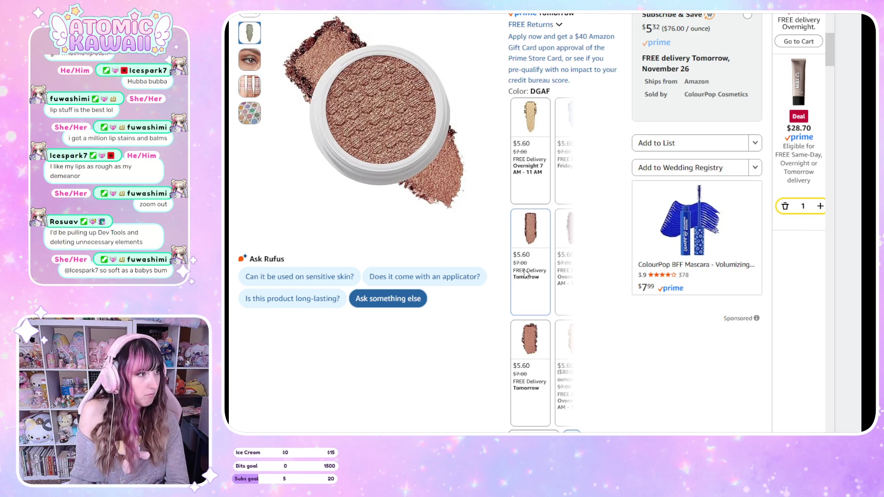
# Zoom the page out and back, then show page 2 of the shade options
pyautogui.hotkey('ctrl', '-')
pyautogui.hotkey('ctrl', '-')
pyautogui.hotkey('ctrl', '-')
pyautogui.hotkey('ctrl', '+')
pyautogui.hotkey('ctrl', '+')
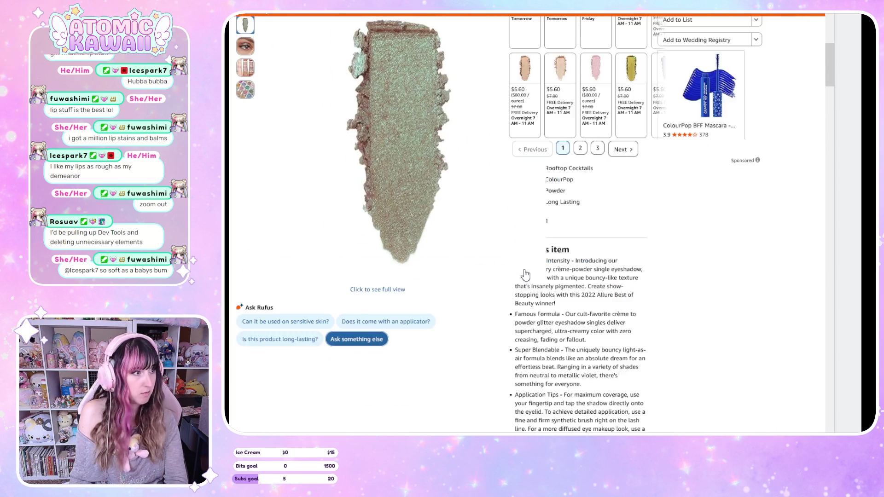
pyautogui.scroll(2, 725, 220)
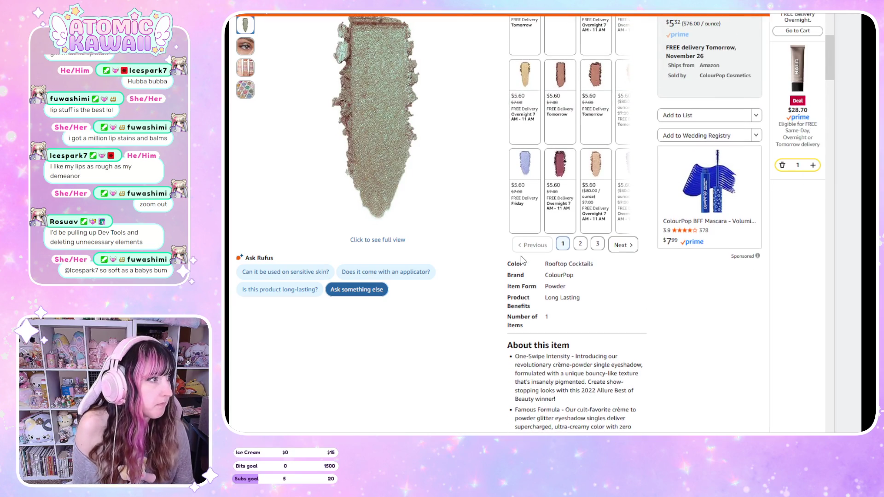
pyautogui.scroll(6, 544, 251)
pyautogui.scroll(-4, 544, 251)
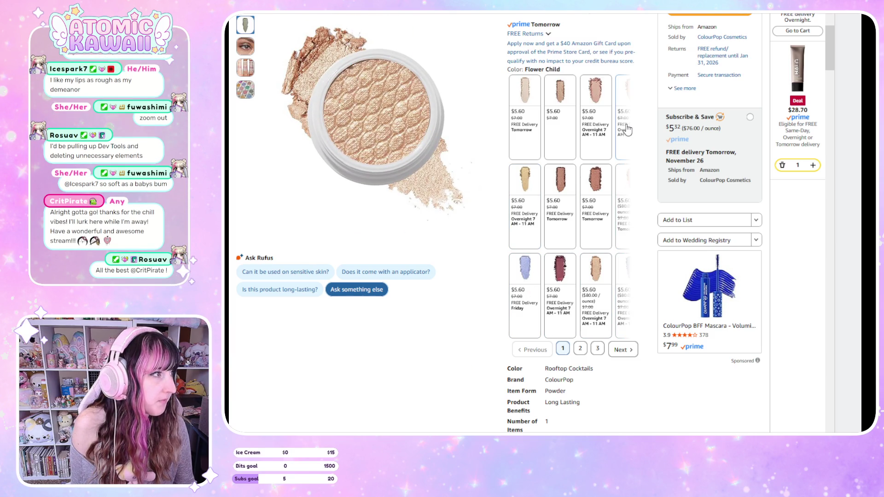
pyautogui.click(622, 351)
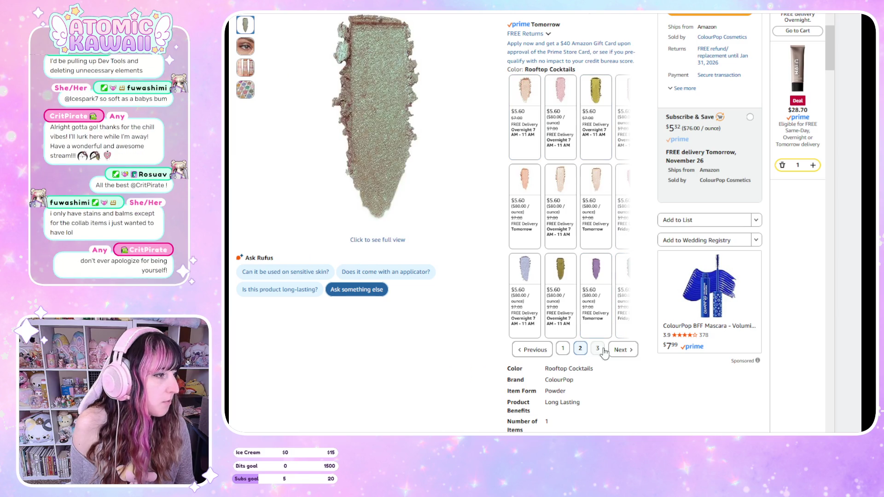
# Page through the shade grid to page 4 and back to 2, then pick Ladybird
pyautogui.click(629, 352)
pyautogui.click(632, 355)
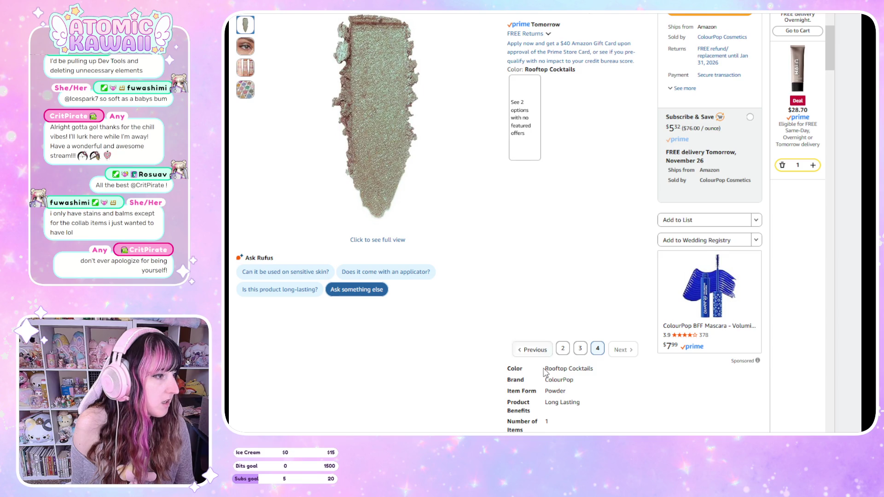
pyautogui.click(535, 350)
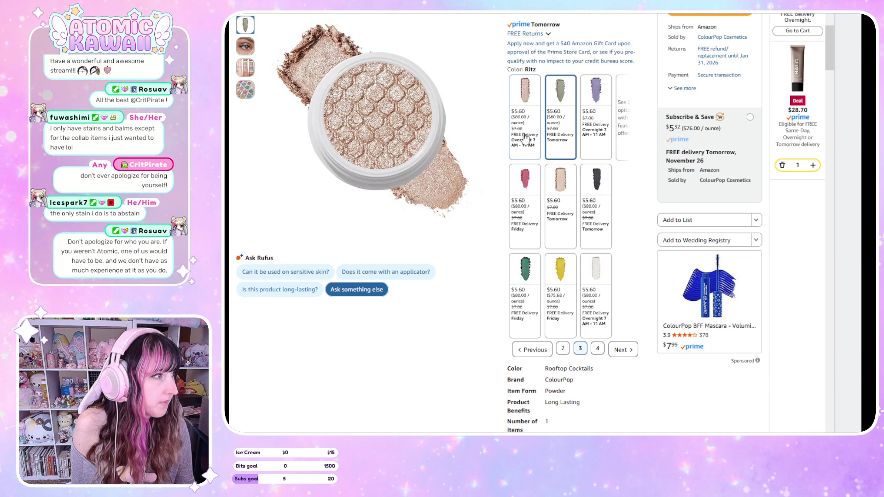
pyautogui.click(563, 349)
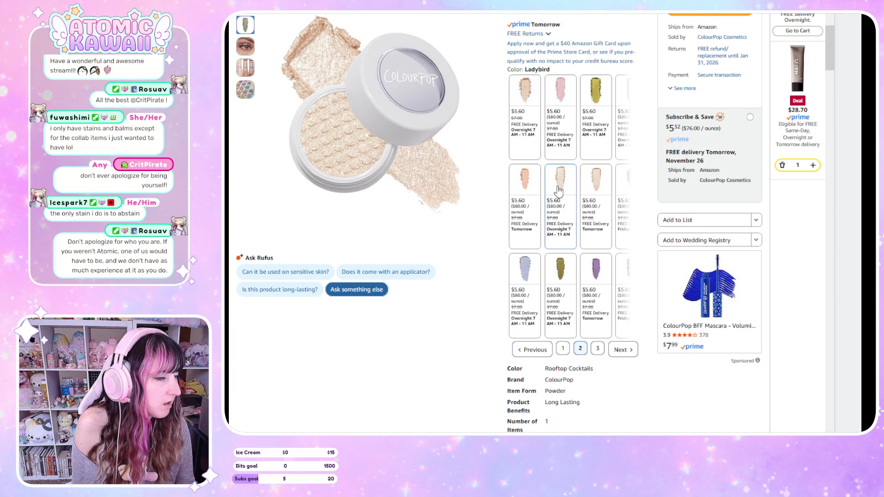
pyautogui.click(559, 191)
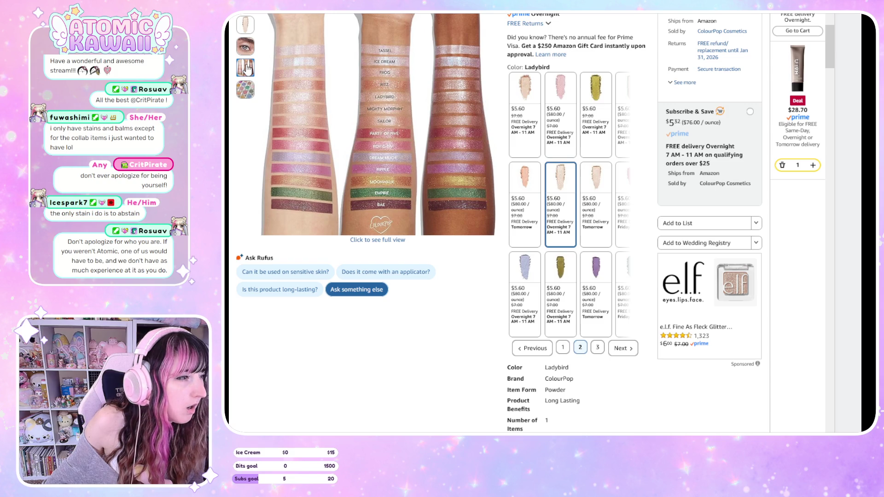
# Go back to the ColourPop search results with the Silky Powder Blush deal
pyautogui.moveTo(252, 46)
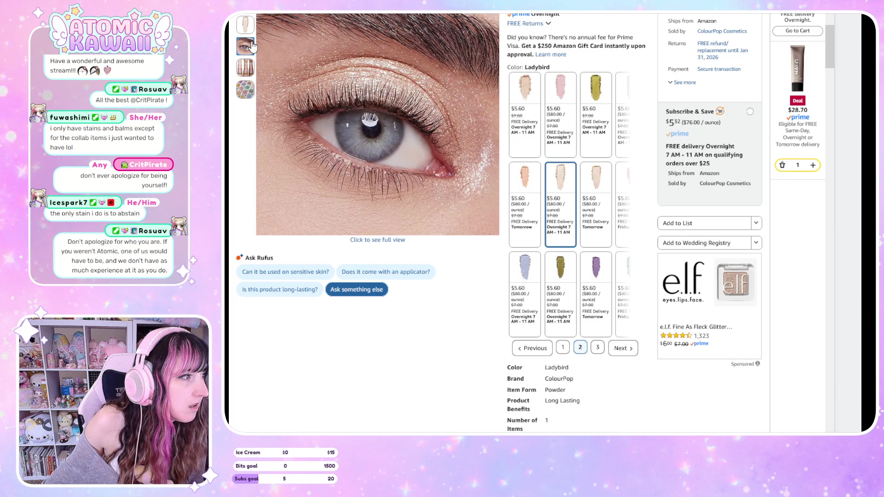
pyautogui.moveTo(249, 25)
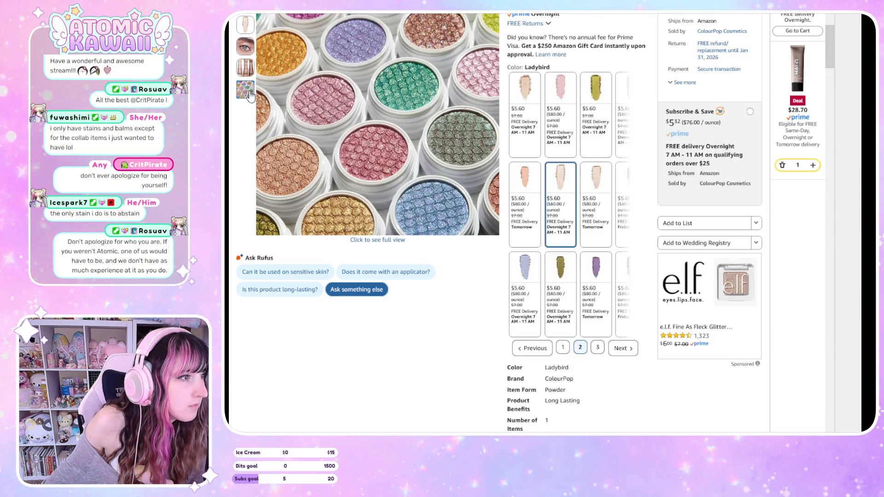
pyautogui.moveTo(246, 68)
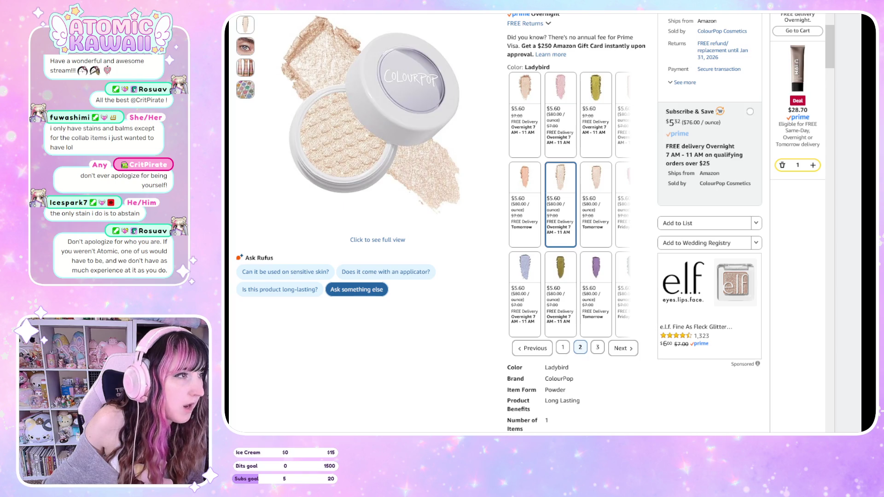
pyautogui.hotkey('alt', 'Left')
pyautogui.scroll(-5, 488, 230)
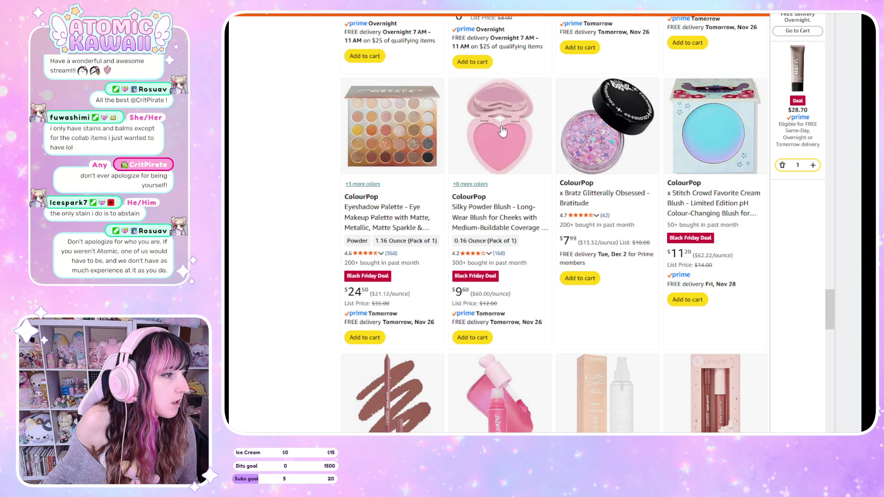
# Scroll back up to the top of the ColourPop search results
pyautogui.scroll(2, 502, 129)
pyautogui.scroll(2, 503, 131)
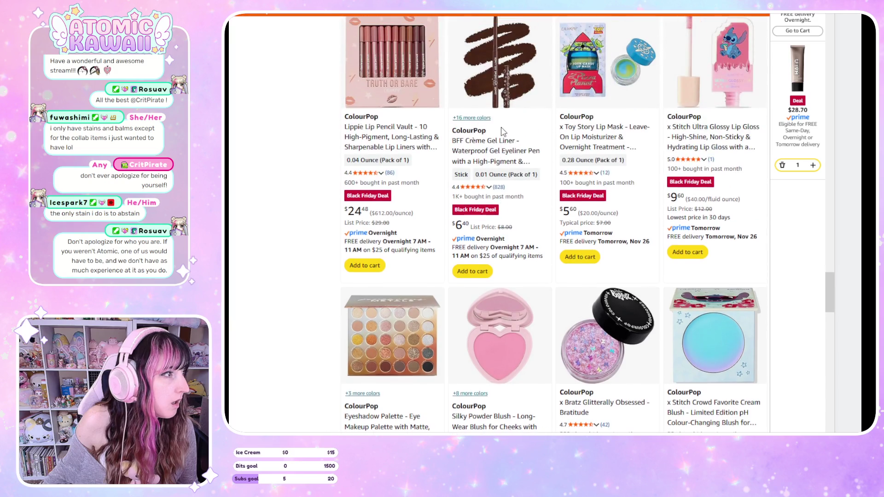
pyautogui.scroll(2, 503, 132)
pyautogui.scroll(4, 503, 138)
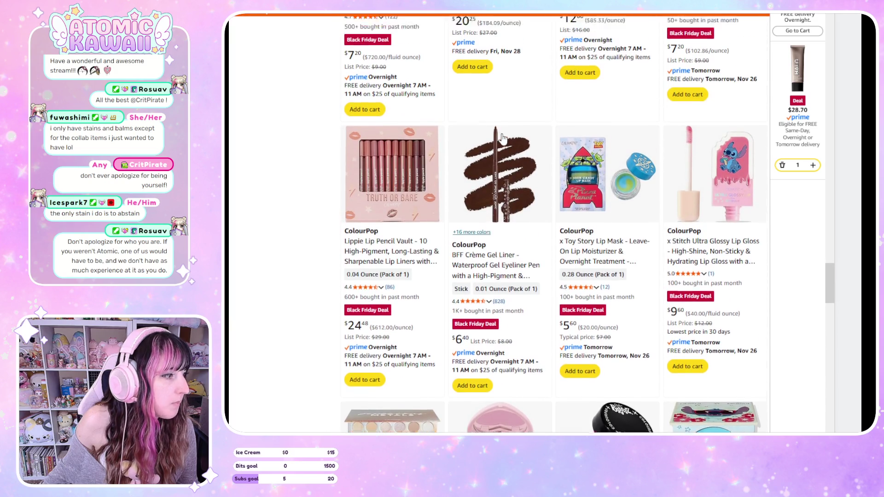
pyautogui.scroll(6, 503, 141)
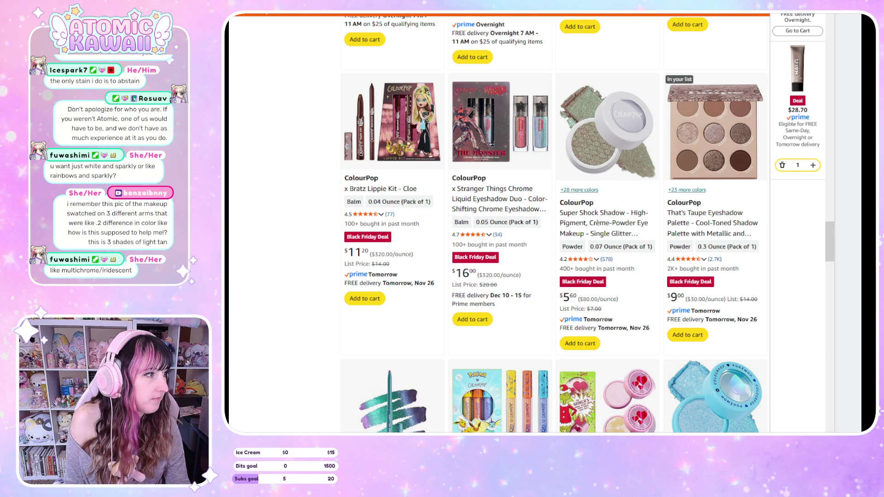
# Scroll down the listings and open the Twilight Collection Graphix Ink Liner page
pyautogui.scroll(-8, 534, 224)
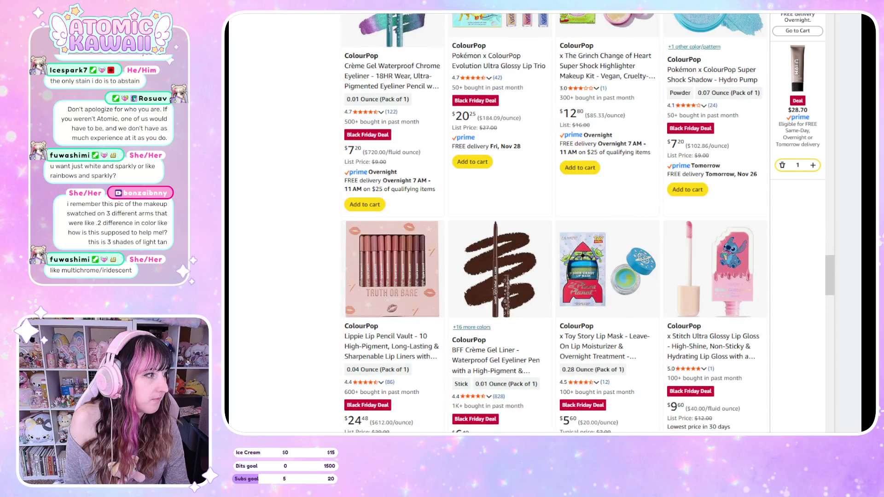
pyautogui.scroll(-6, 535, 223)
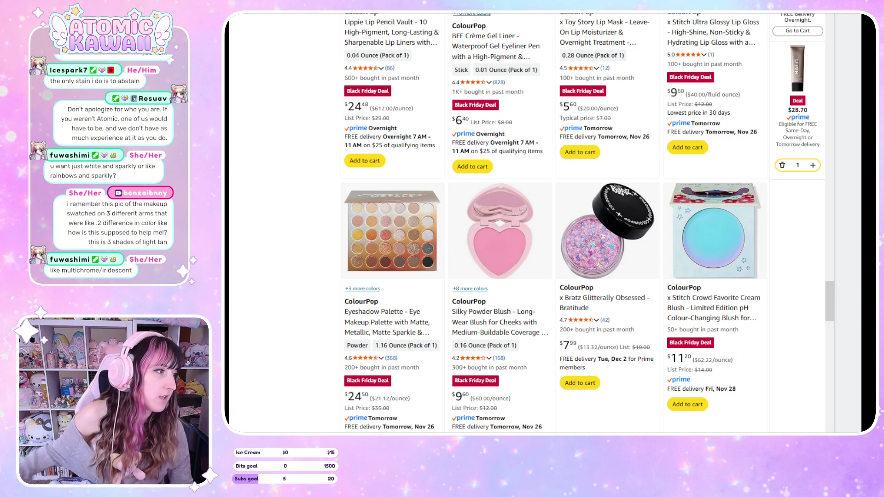
pyautogui.scroll(-3, 552, 224)
pyautogui.scroll(-2, 552, 223)
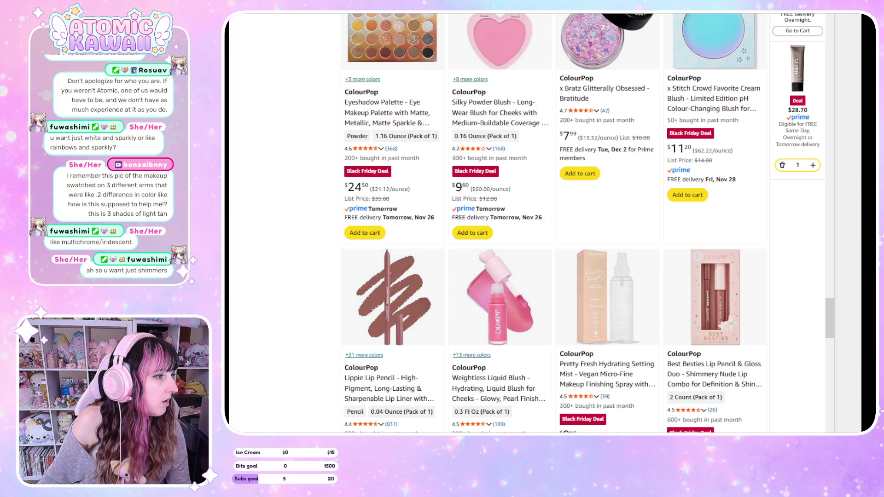
pyautogui.scroll(-5, 553, 223)
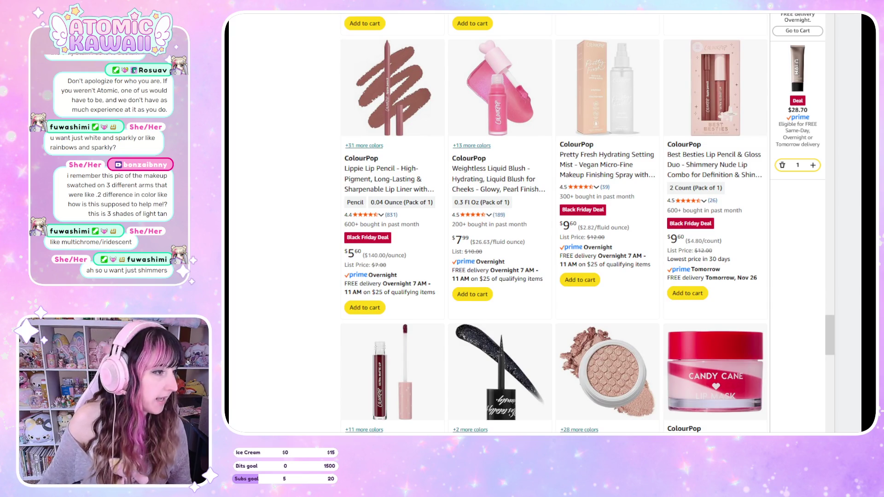
pyautogui.scroll(-2, 553, 221)
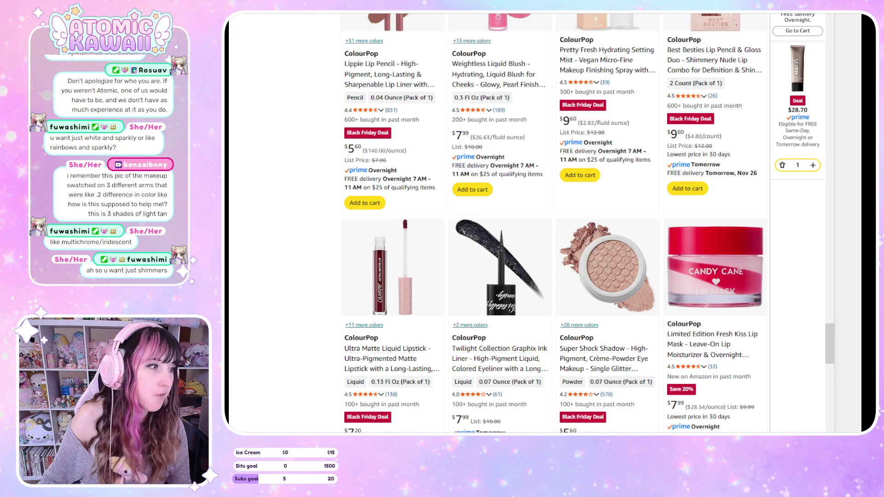
pyautogui.click(479, 368)
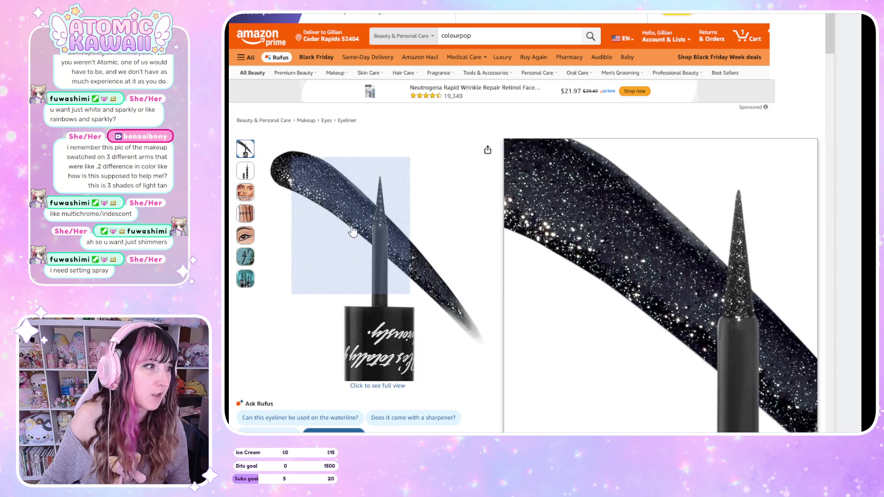
# Preview the Forever shade, then add the Coven glitter eyeliner to the cart ($36.69, 2 items)
pyautogui.scroll(-3, 351, 223)
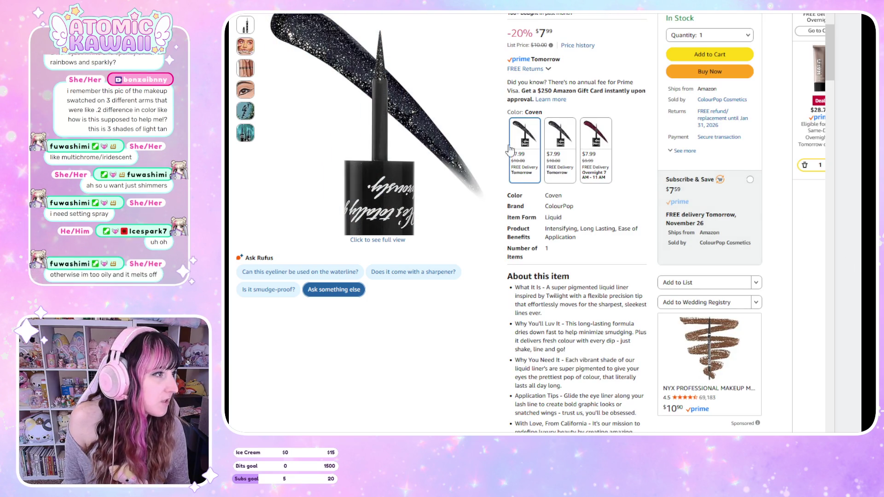
pyautogui.click(563, 140)
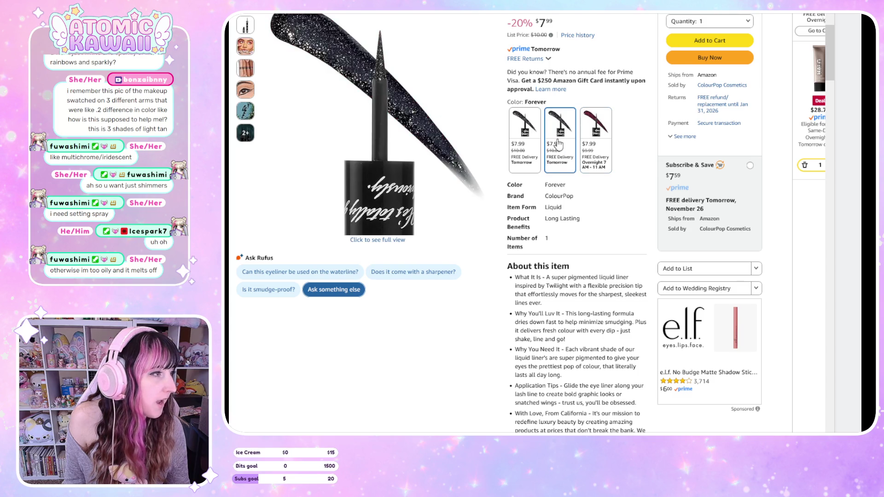
pyautogui.click(525, 142)
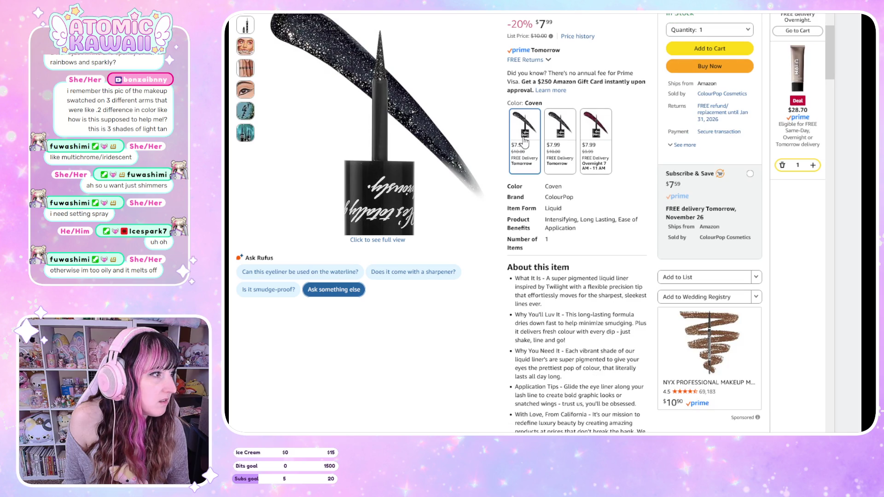
pyautogui.moveTo(263, 24)
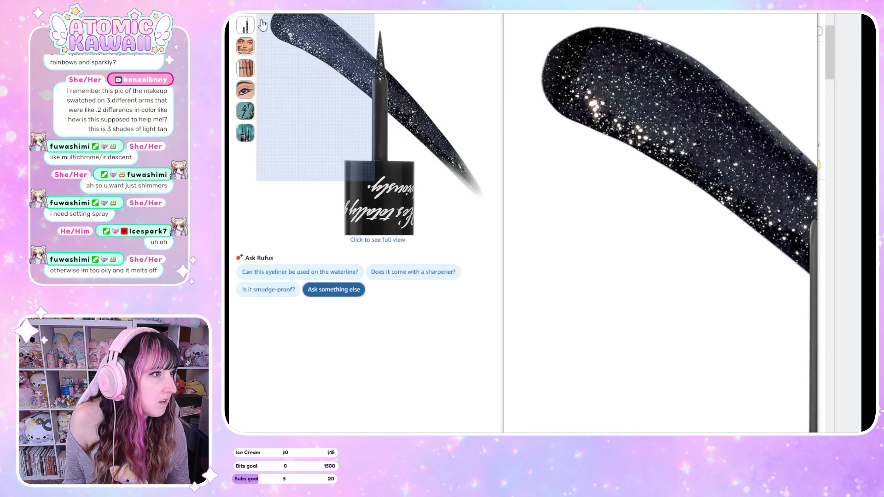
pyautogui.moveTo(240, 66)
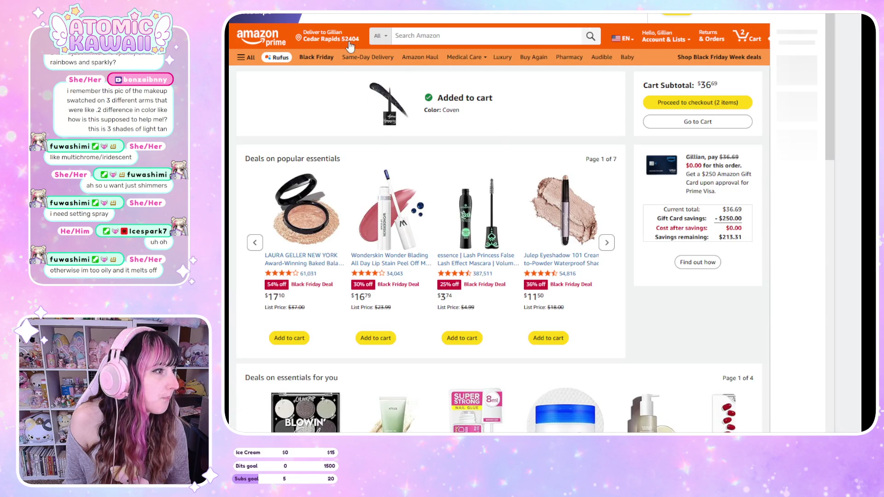
# Return from the cart confirmation to the $7.99 Coven eyeliner page, then switch tabs with Ctrl+Tab
pyautogui.hotkey('alt', 'Left')
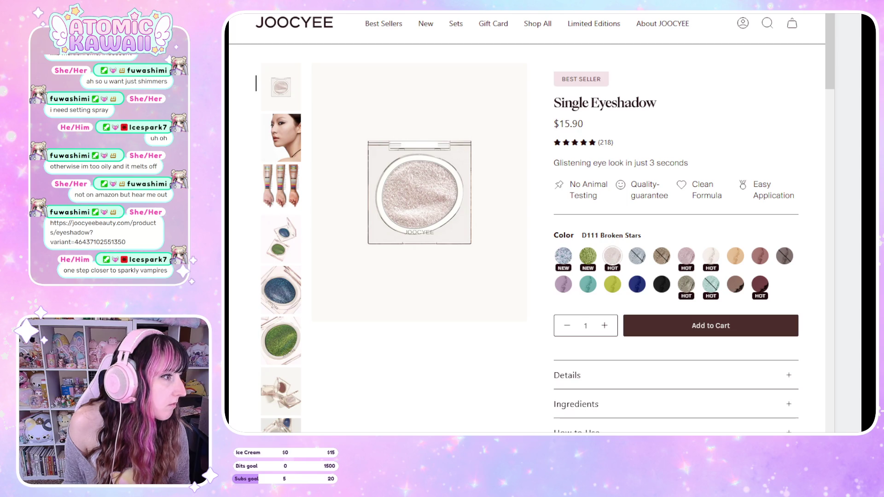
pyautogui.hotkey('ctrl', 'Tab')
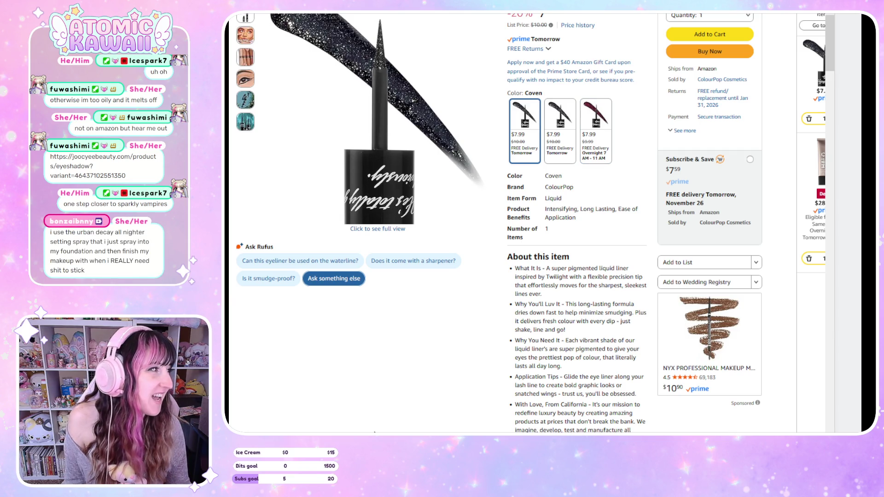
# Scroll down the ColourPop product grid and go to the next results page
pyautogui.scroll(2, 386, 371)
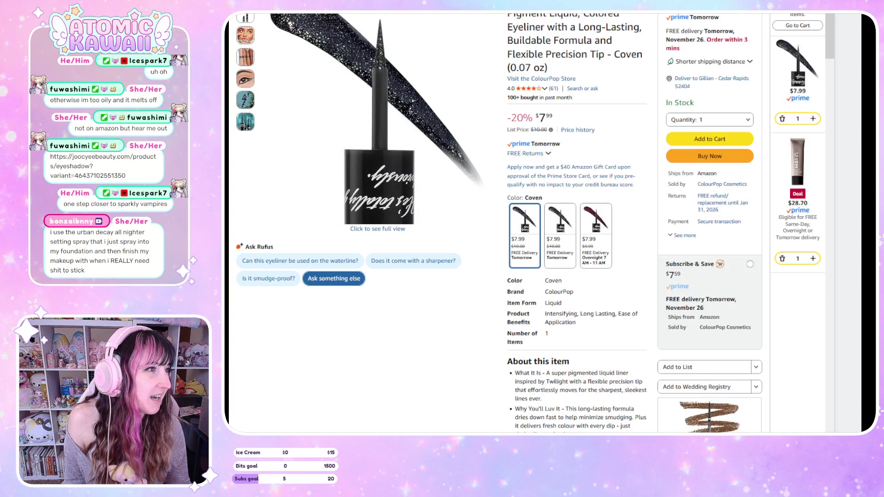
pyautogui.scroll(-10, 737, 318)
pyautogui.scroll(-4, 737, 318)
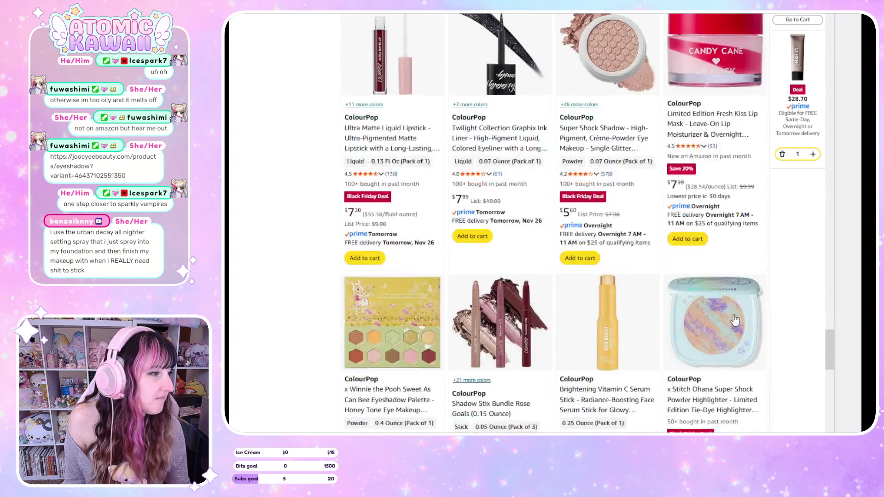
pyautogui.scroll(-4, 742, 428)
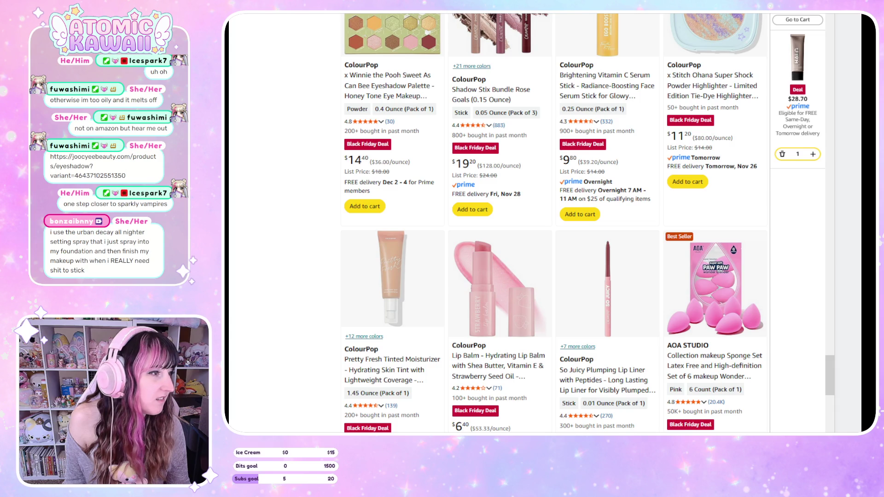
pyautogui.scroll(-6, 587, 223)
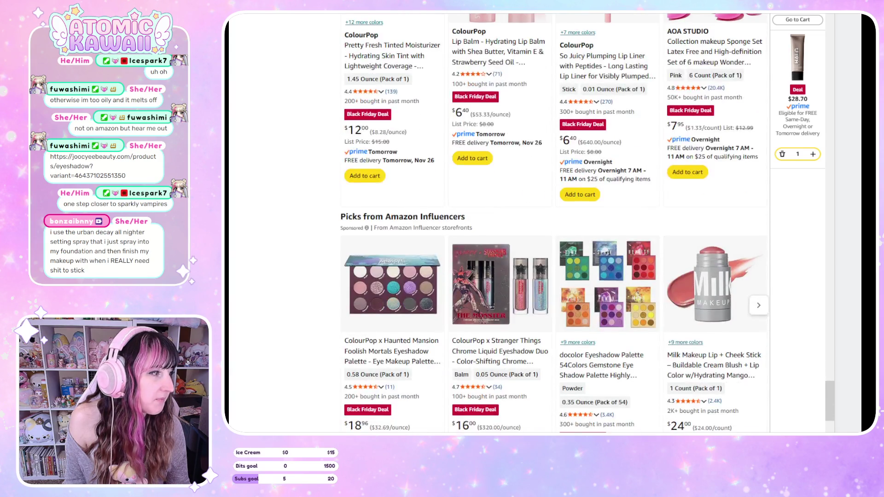
pyautogui.scroll(-2, 587, 224)
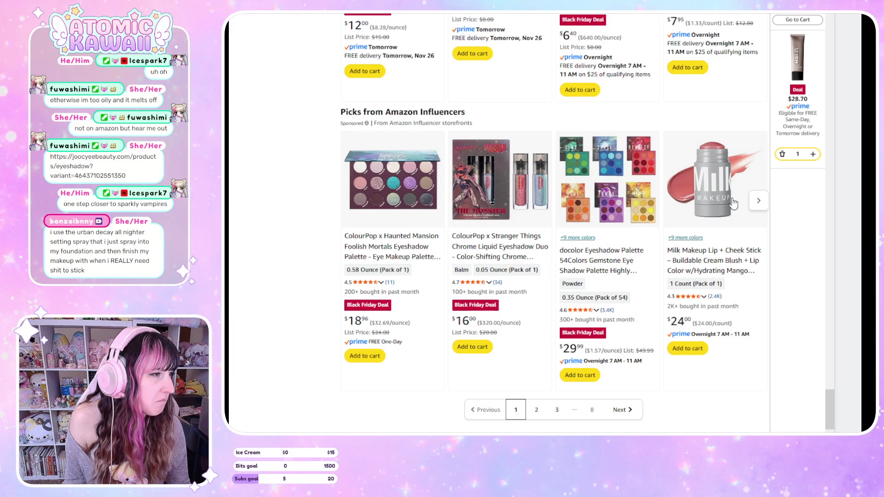
pyautogui.scroll(-4, 732, 205)
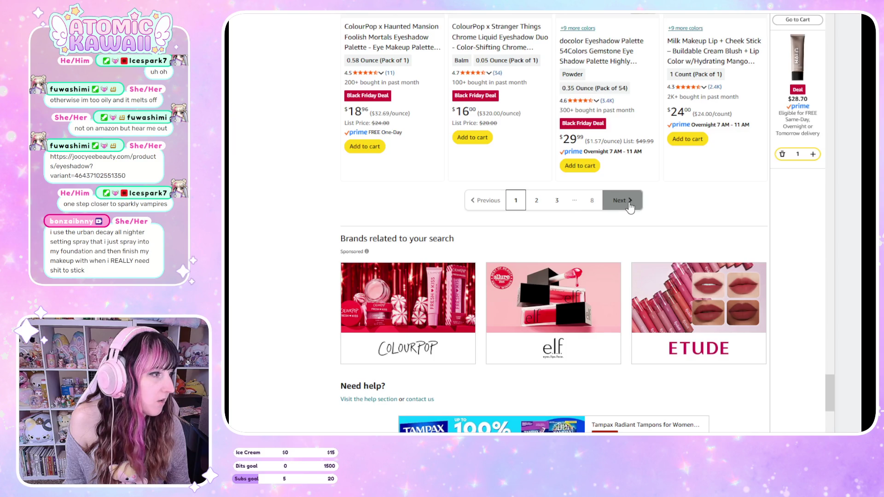
pyautogui.click(620, 200)
# Bring up the Joocyee New Smoky Single Eyeshadow page, $15.90 in D127 Dreamcatcher Butterfly
pyautogui.scroll(-5, 685, 254)
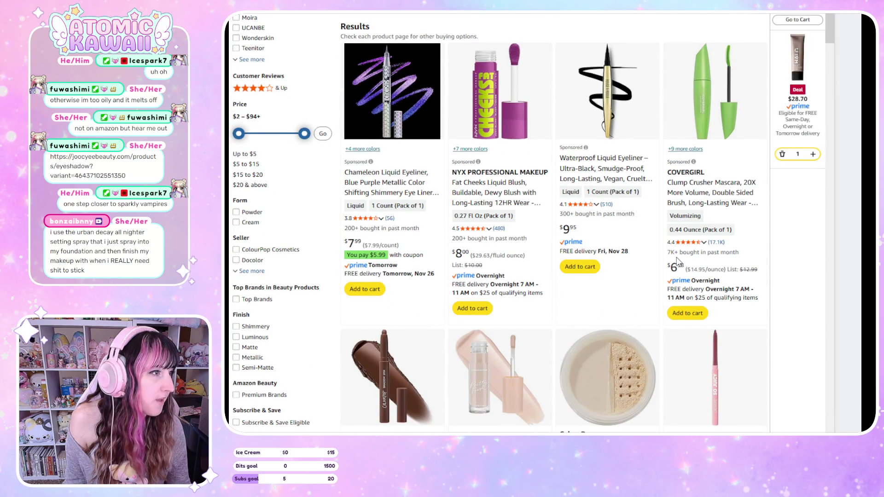
pyautogui.scroll(-2, 677, 261)
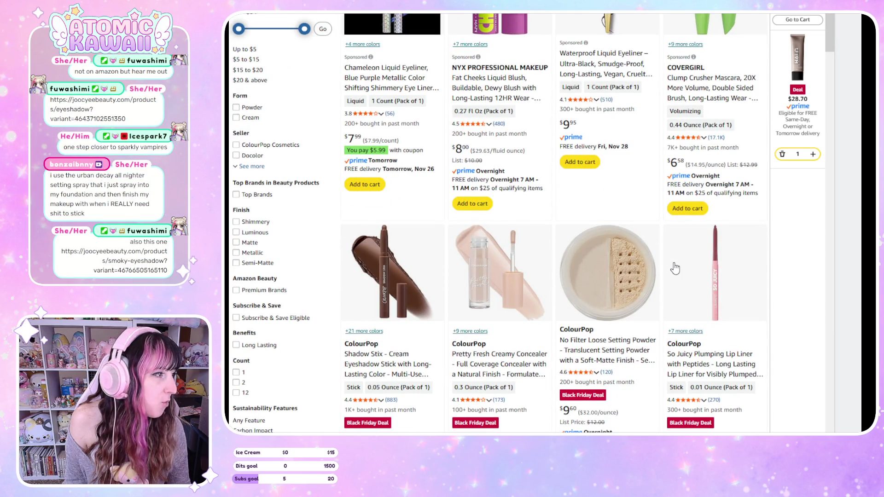
pyautogui.scroll(-7, 676, 268)
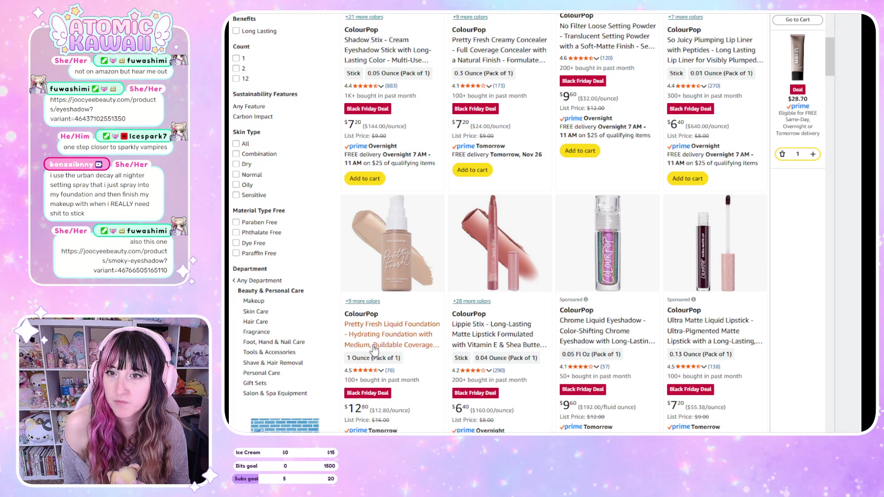
pyautogui.press('Return')
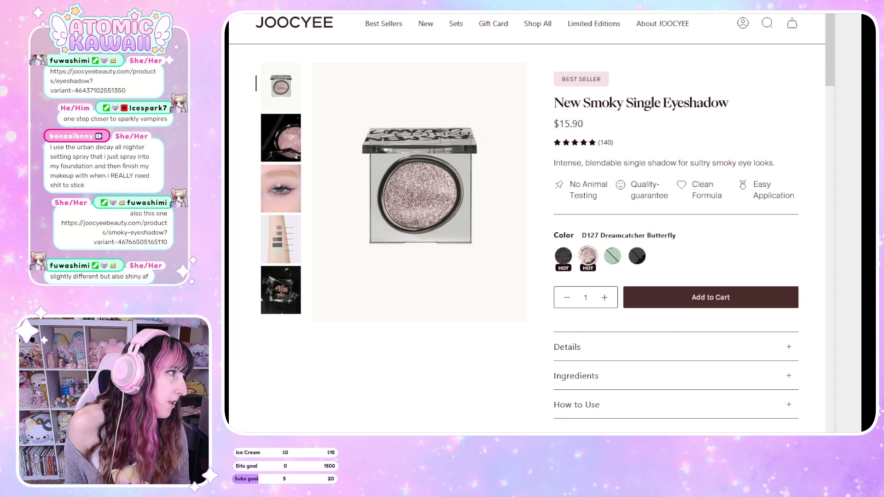
# Go back from Joocyee's New Smoky Single Eyeshadow page to the Amazon ColourPop results
pyautogui.hotkey('alt', 'Left')
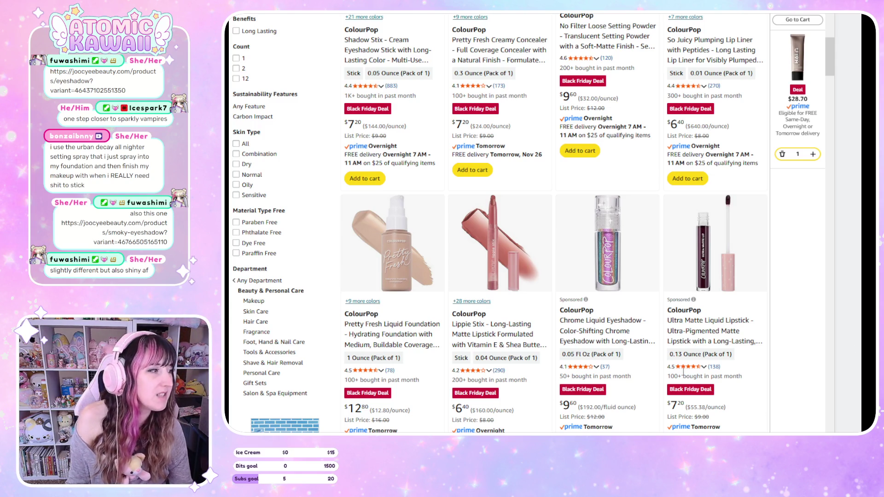
# Scroll down through ColourPop results 49–96 of 337, then back up a little
pyautogui.scroll(-6, 684, 371)
pyautogui.scroll(-2, 655, 124)
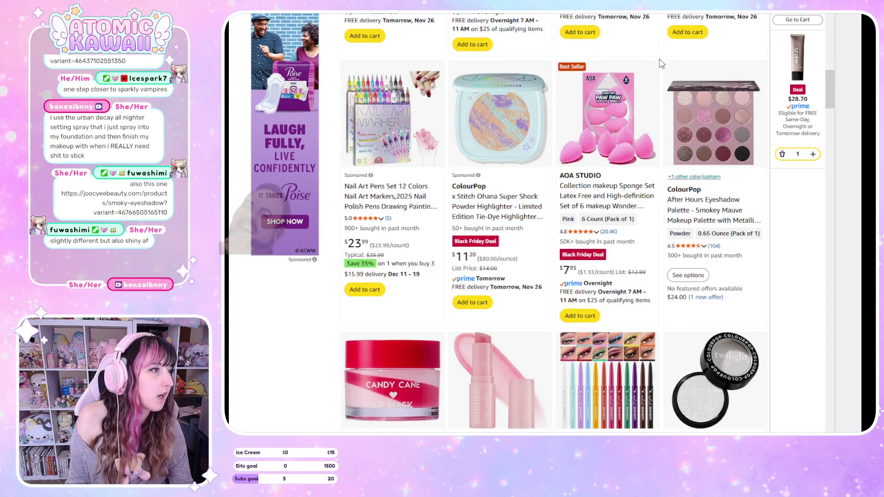
pyautogui.scroll(-5, 669, 72)
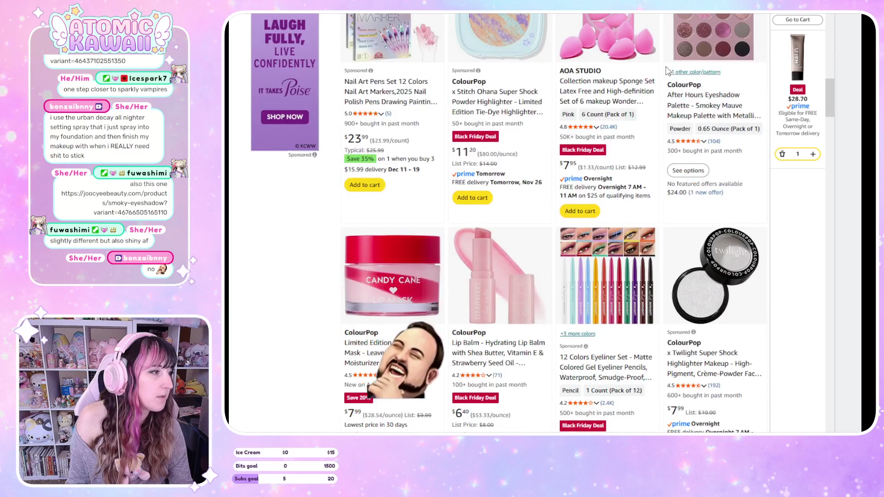
pyautogui.scroll(-4, 669, 72)
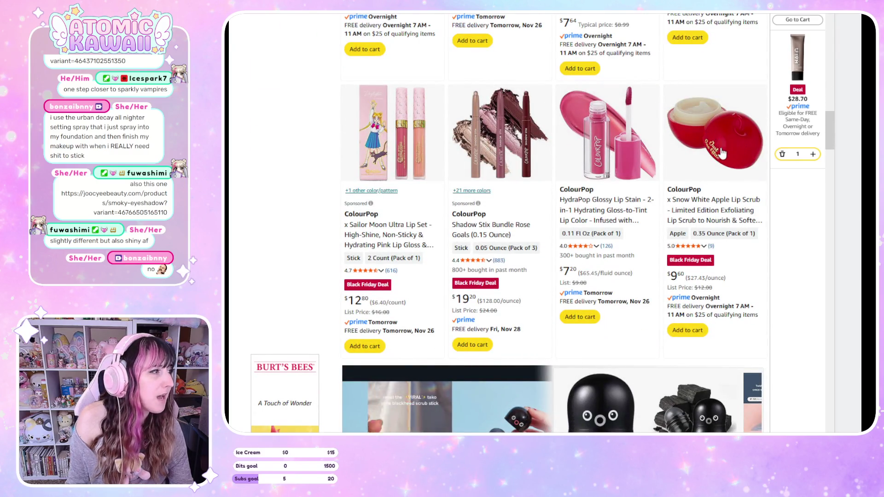
pyautogui.scroll(-4, 711, 139)
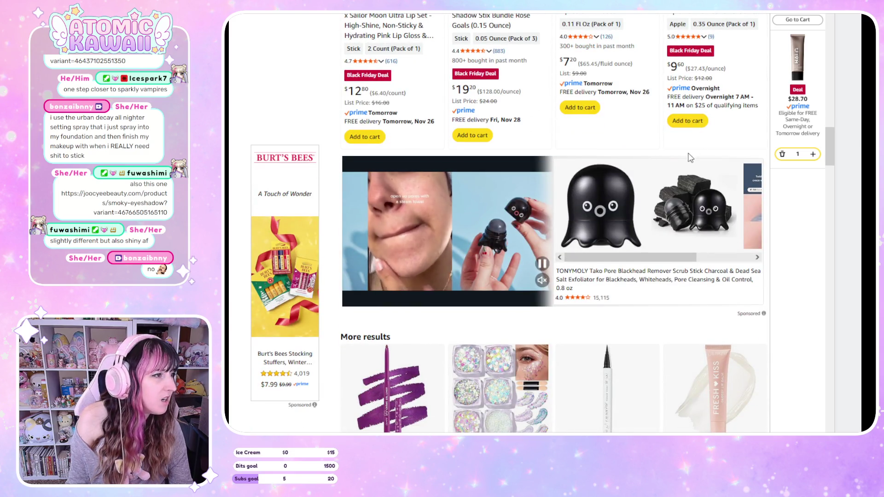
pyautogui.scroll(-5, 499, 229)
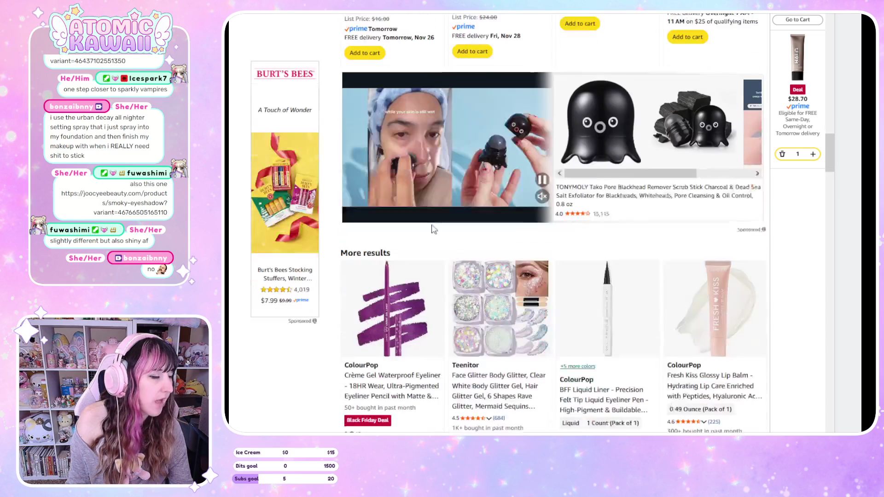
pyautogui.scroll(-1, 421, 375)
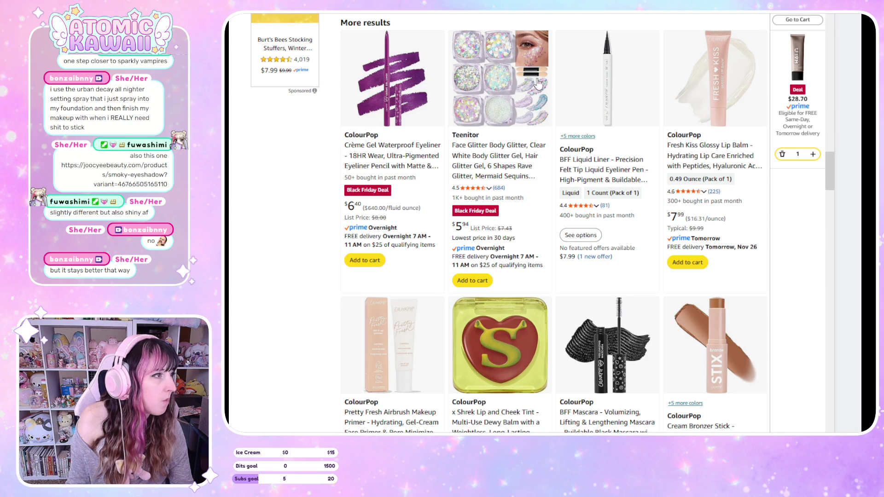
pyautogui.scroll(-2, 587, 238)
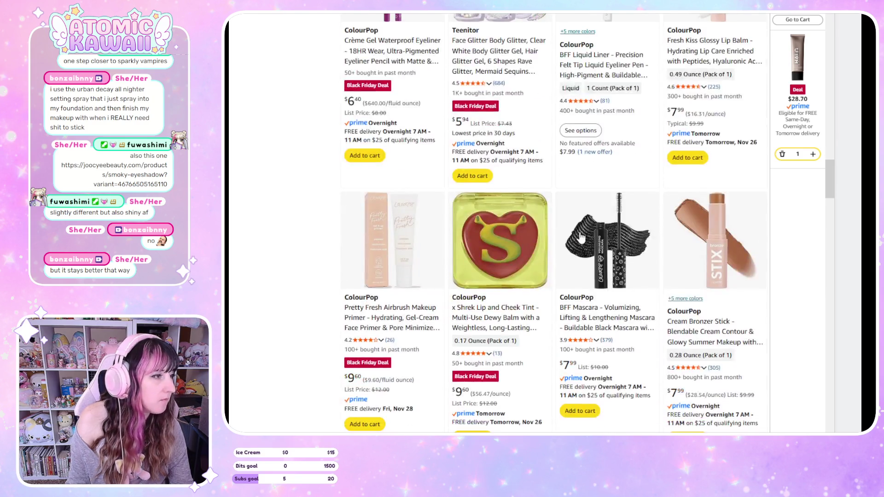
pyautogui.scroll(-6, 617, 417)
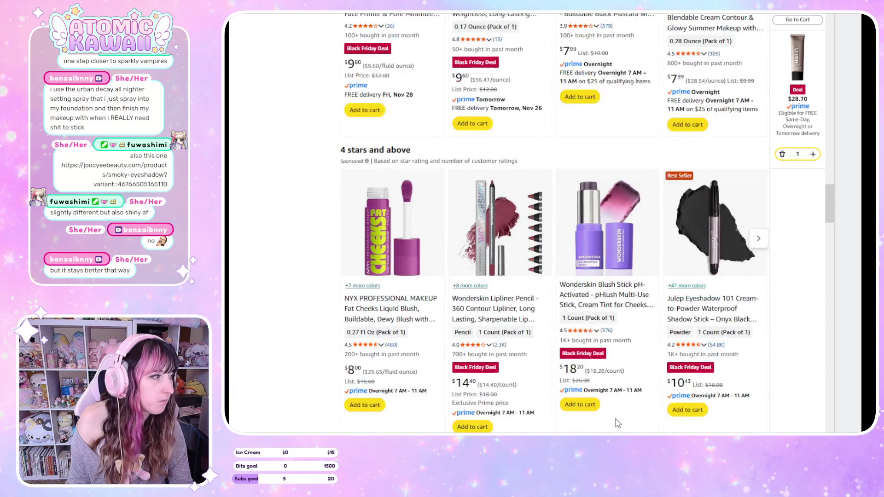
pyautogui.scroll(-6, 617, 419)
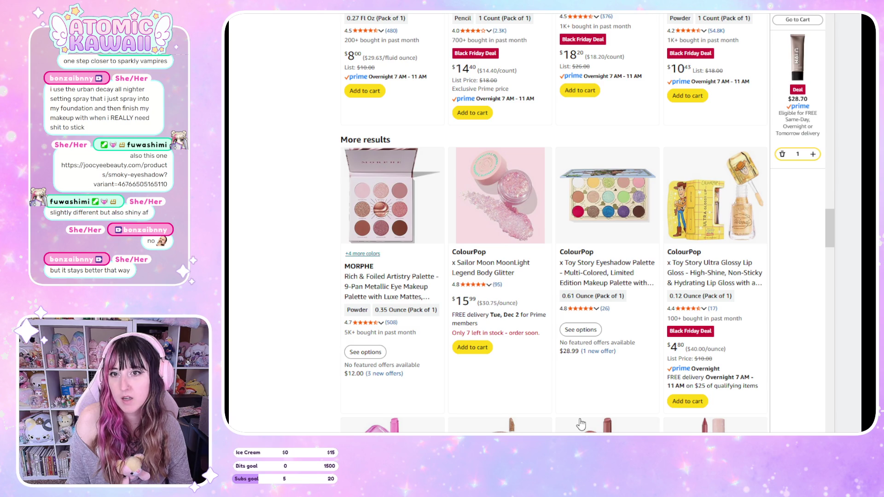
pyautogui.scroll(-4, 581, 424)
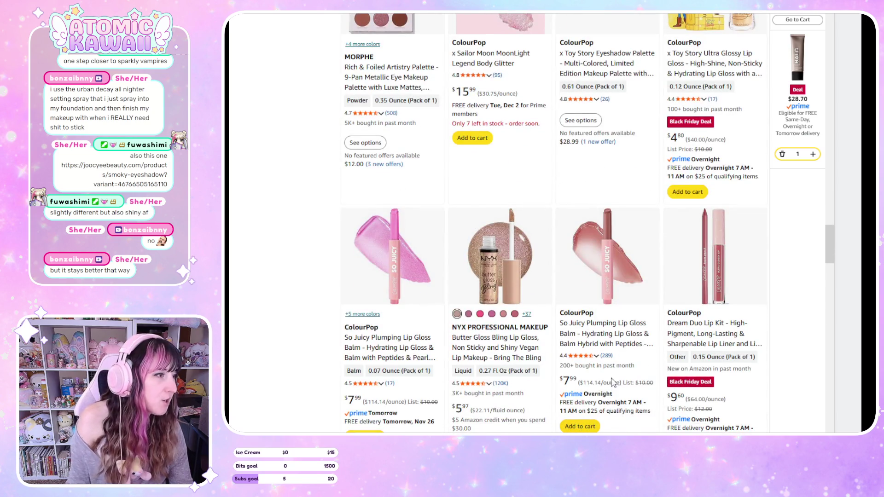
pyautogui.scroll(-2, 807, 340)
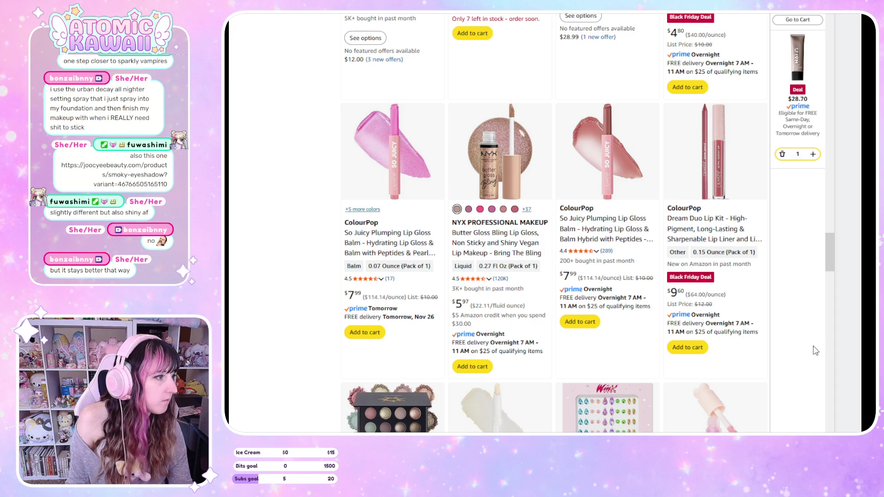
pyautogui.scroll(-6, 815, 351)
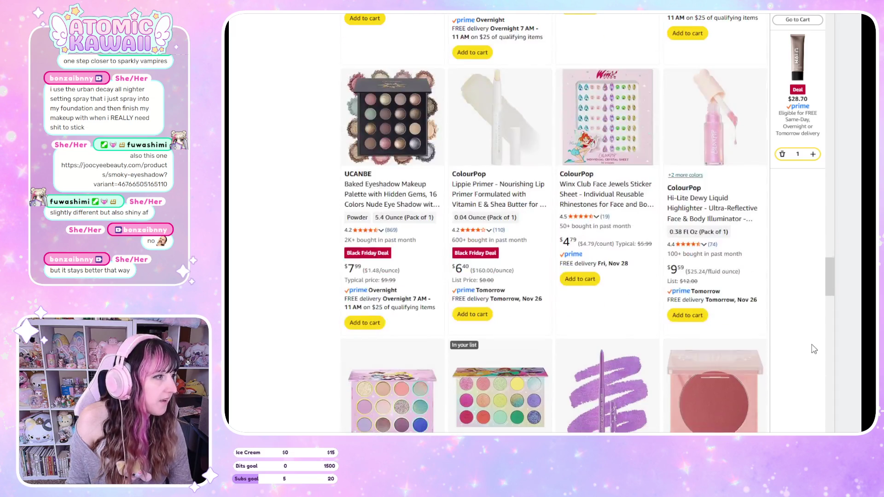
pyautogui.scroll(-2, 801, 338)
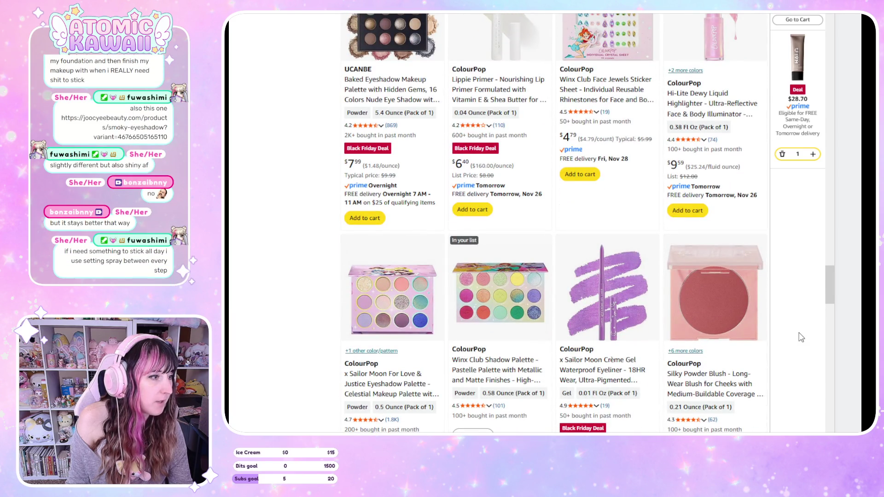
pyautogui.scroll(15, 802, 339)
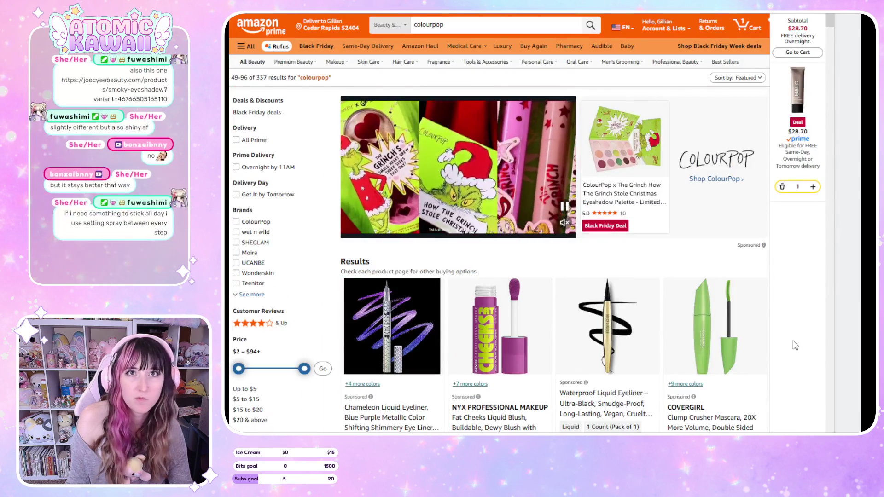
# Return to page 1 of the ColourPop results and bring up the default wish list
pyautogui.scroll(-9, 803, 353)
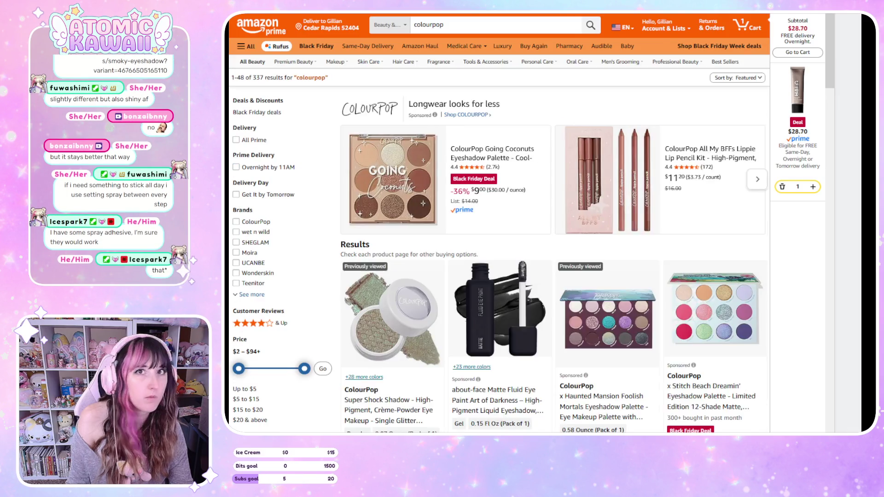
pyautogui.click(446, 125)
pyautogui.scroll(-5, 446, 125)
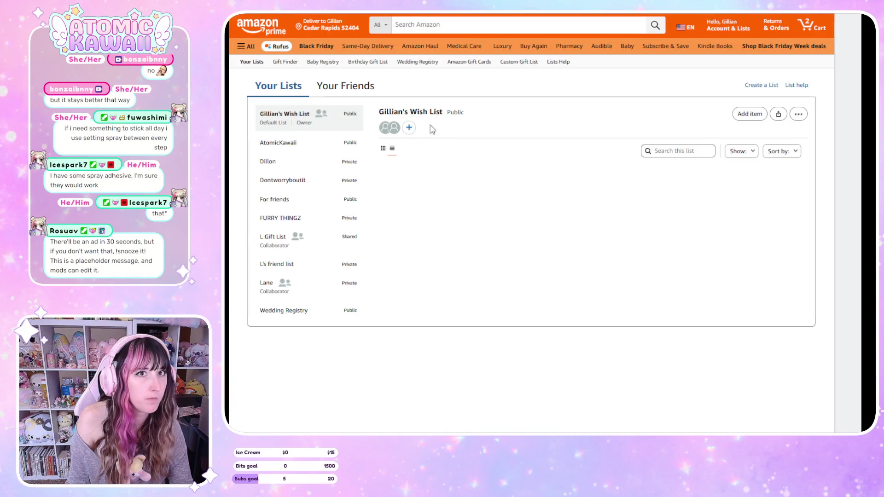
# Scroll the default wish list down to the items added November 12, 2024
pyautogui.scroll(-5, 628, 200)
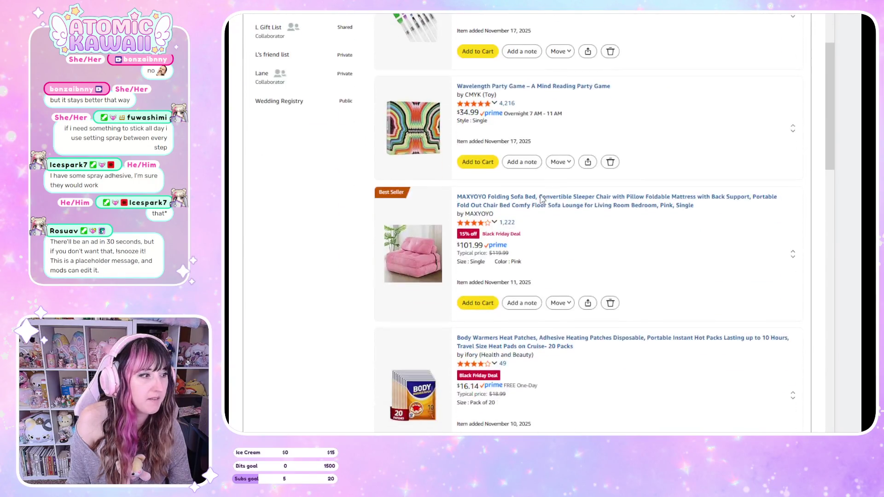
pyautogui.scroll(-20, 719, 203)
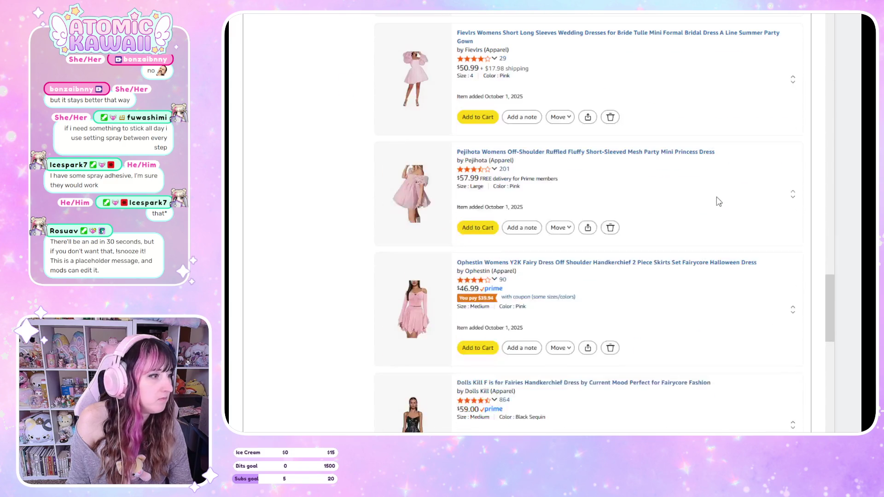
pyautogui.scroll(-20, 717, 198)
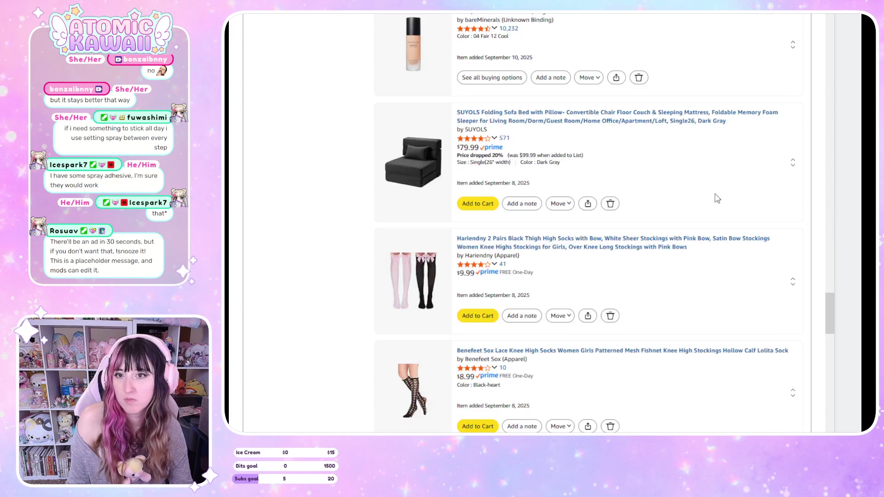
pyautogui.scroll(-20, 718, 198)
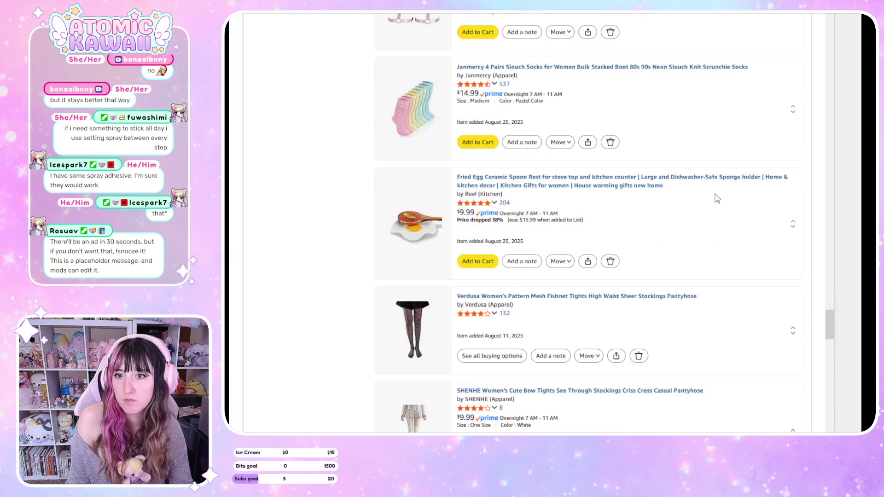
pyautogui.scroll(-10, 717, 200)
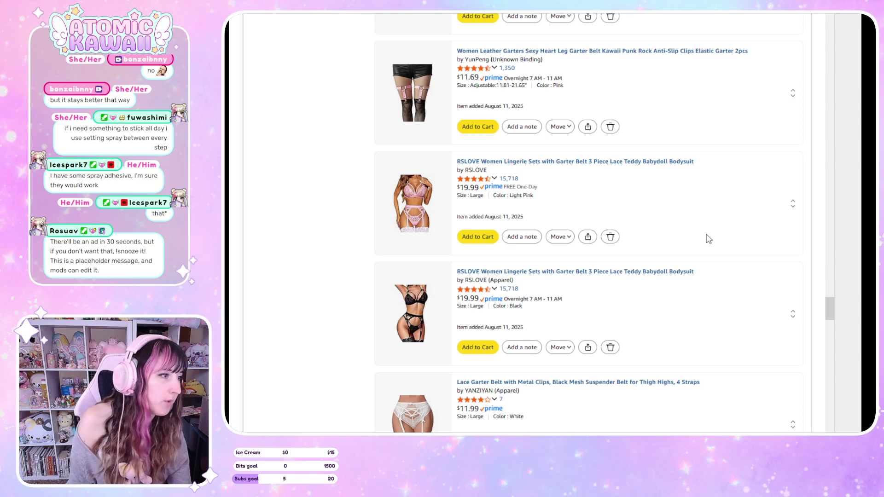
pyautogui.scroll(-15, 708, 239)
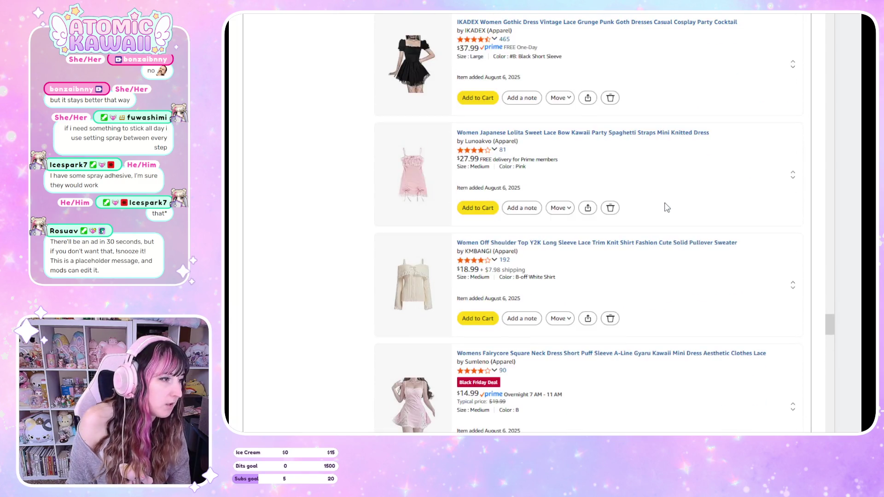
pyautogui.scroll(-20, 668, 207)
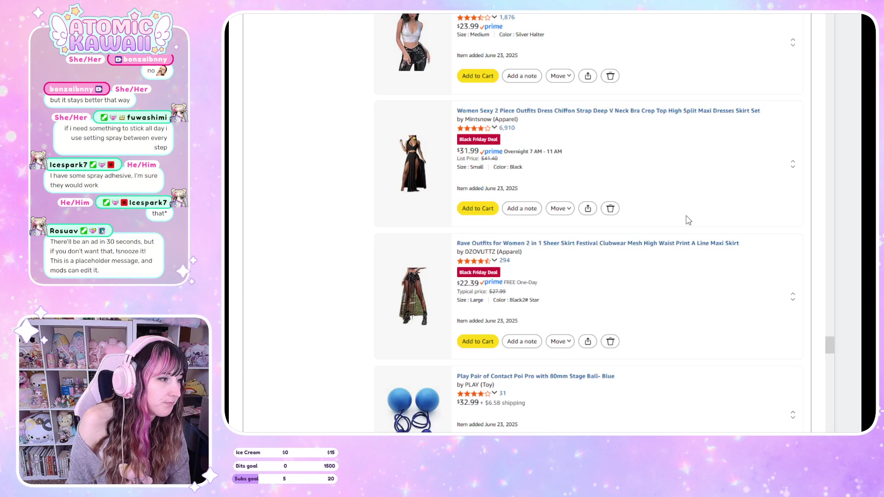
pyautogui.scroll(-20, 688, 221)
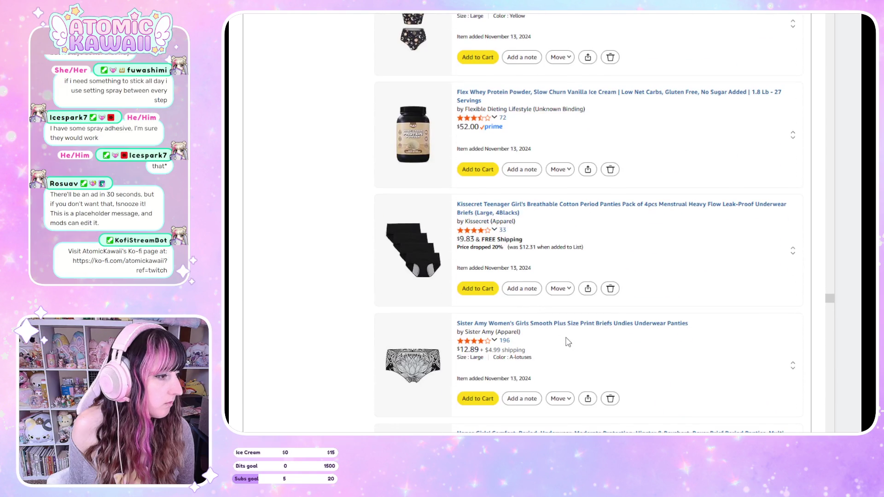
pyautogui.scroll(-12, 570, 335)
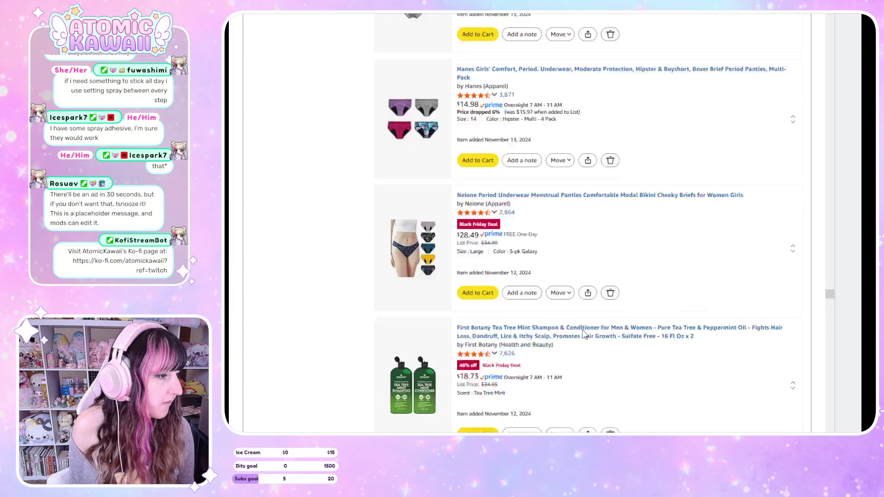
pyautogui.scroll(-3, 587, 338)
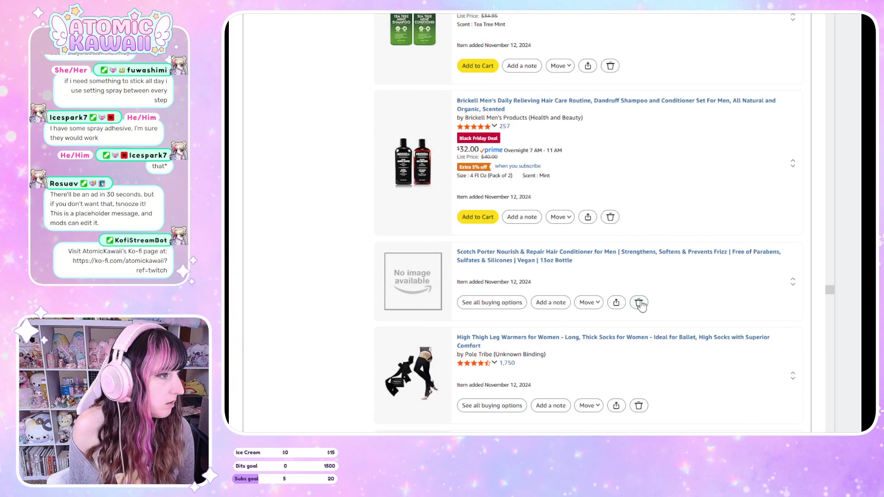
# Delete the Scotch Porter hair conditioner from the wish list
pyautogui.click(640, 303)
pyautogui.scroll(-3, 644, 330)
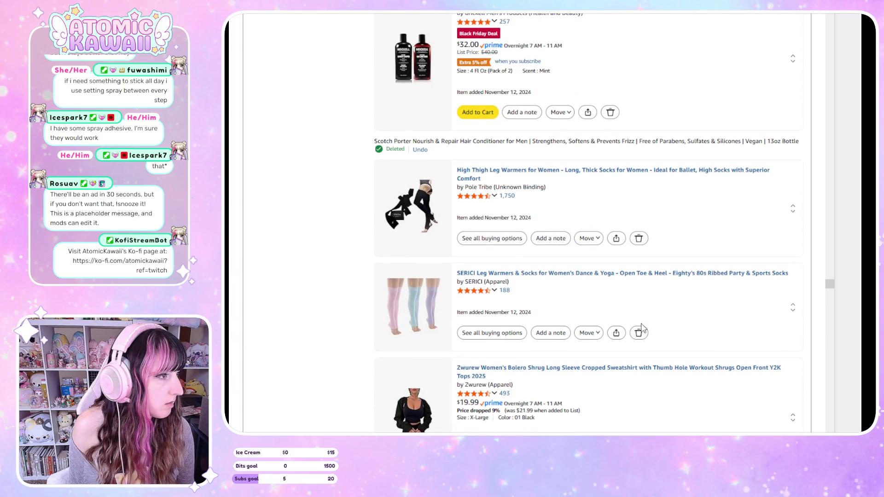
pyautogui.scroll(6, 644, 330)
pyautogui.scroll(-3, 643, 327)
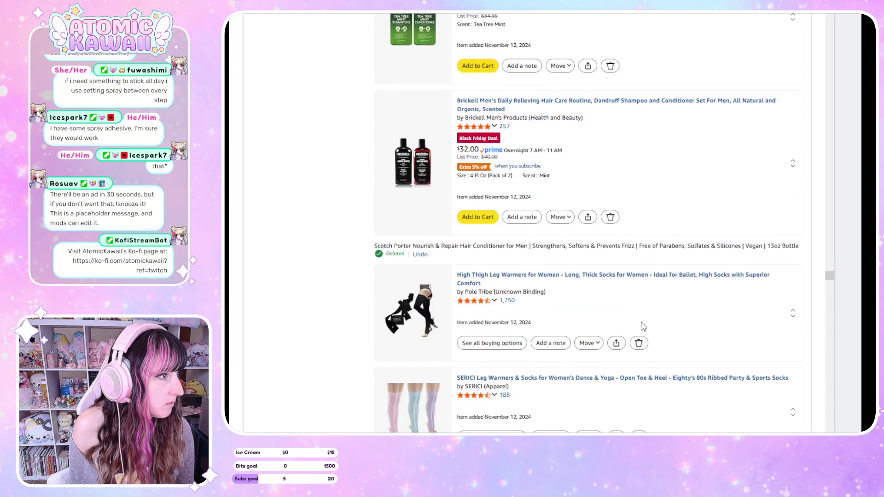
pyautogui.scroll(3, 643, 327)
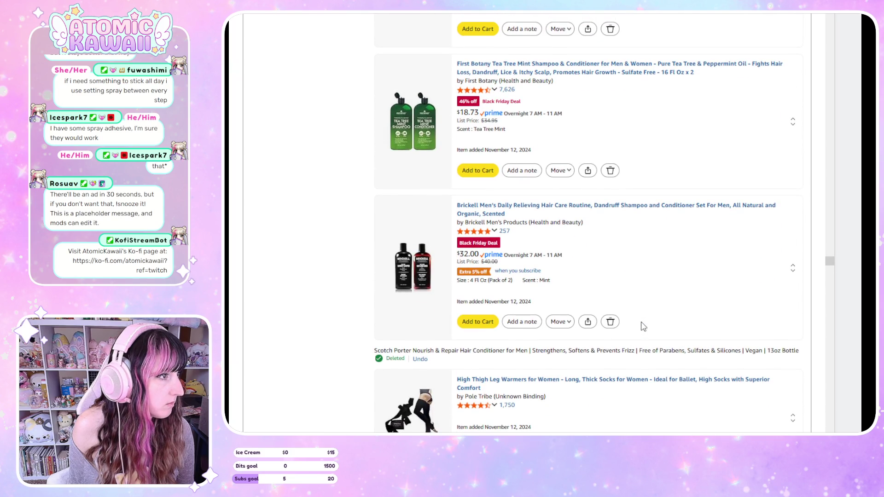
# Scroll on to the October 2024 items, including the Beauty of Joseon moisturizer and bob wig
pyautogui.scroll(-15, 644, 327)
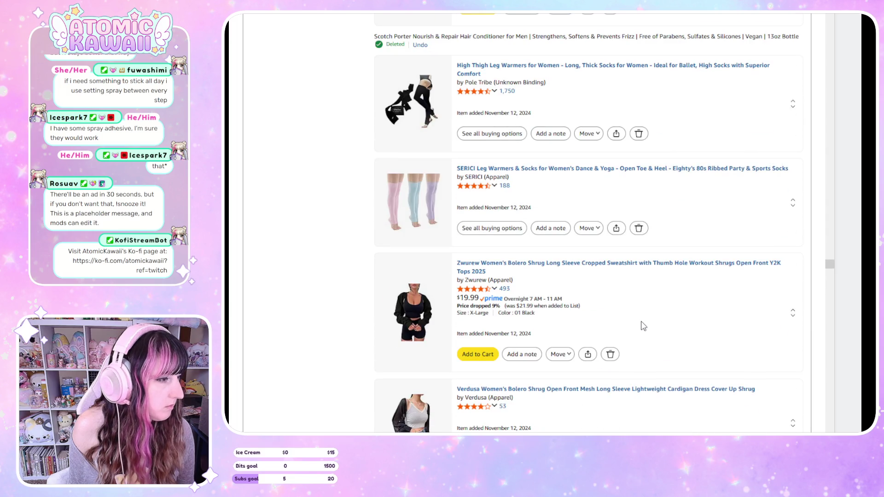
pyautogui.scroll(-3, 644, 326)
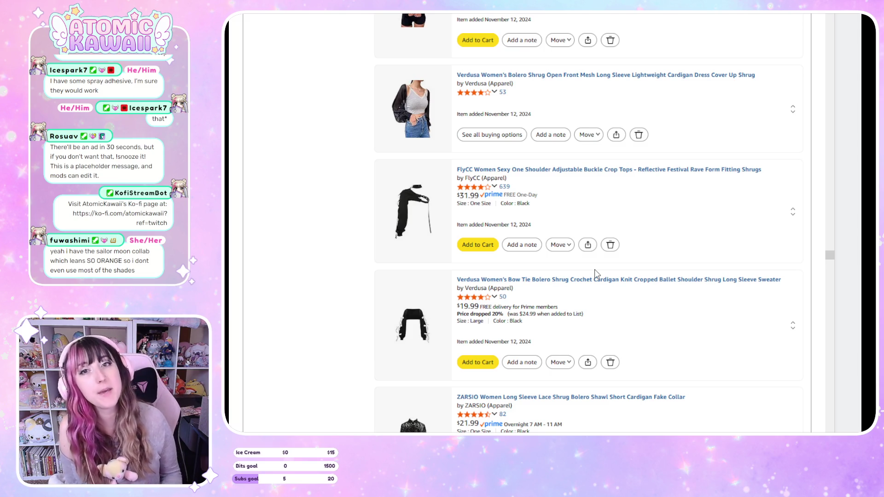
pyautogui.scroll(-4, 677, 285)
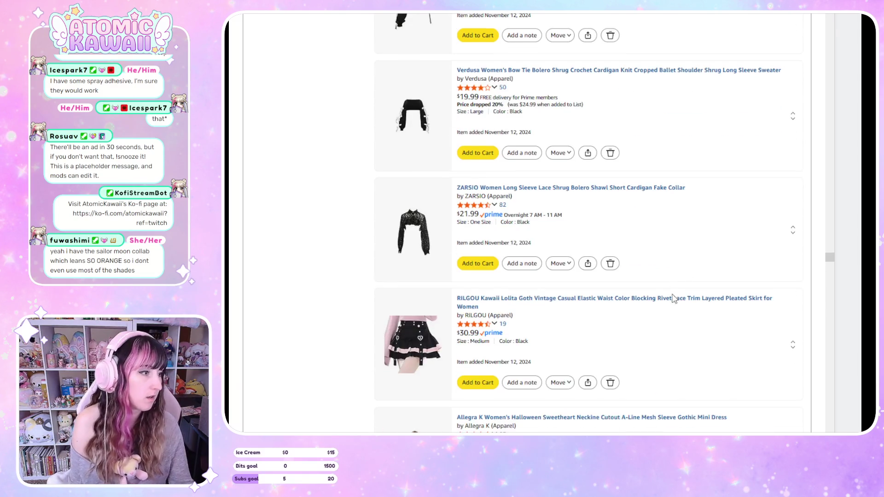
pyautogui.scroll(-2, 674, 298)
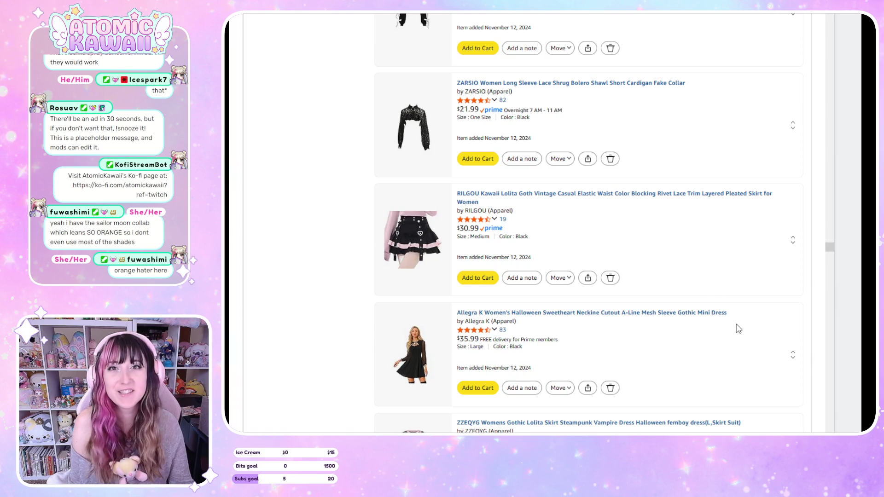
pyautogui.scroll(-2, 705, 381)
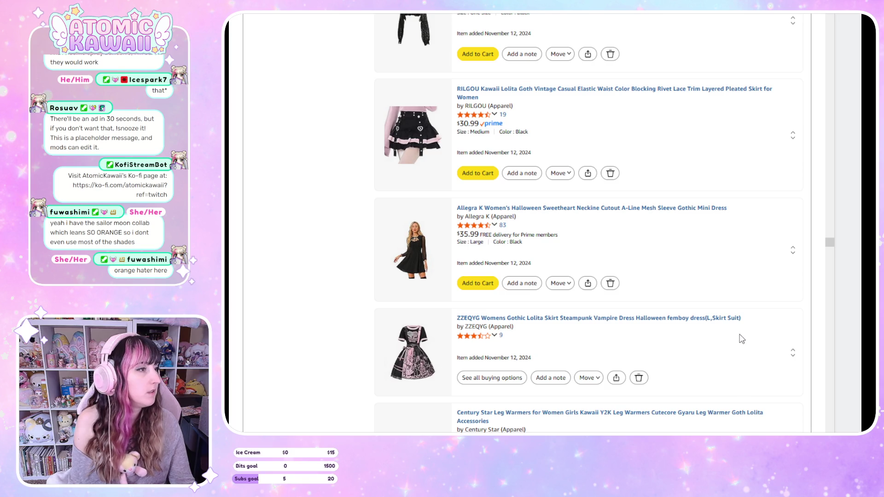
pyautogui.scroll(-8, 733, 361)
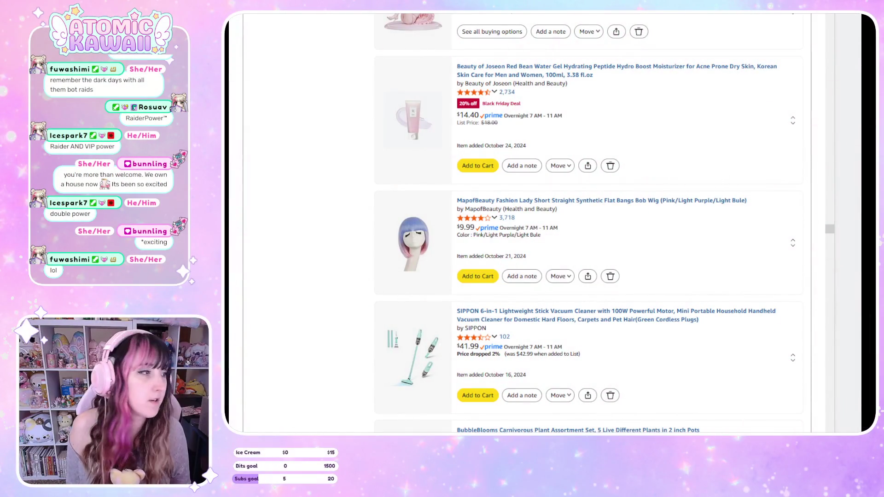
pyautogui.scroll(-8, 325, 166)
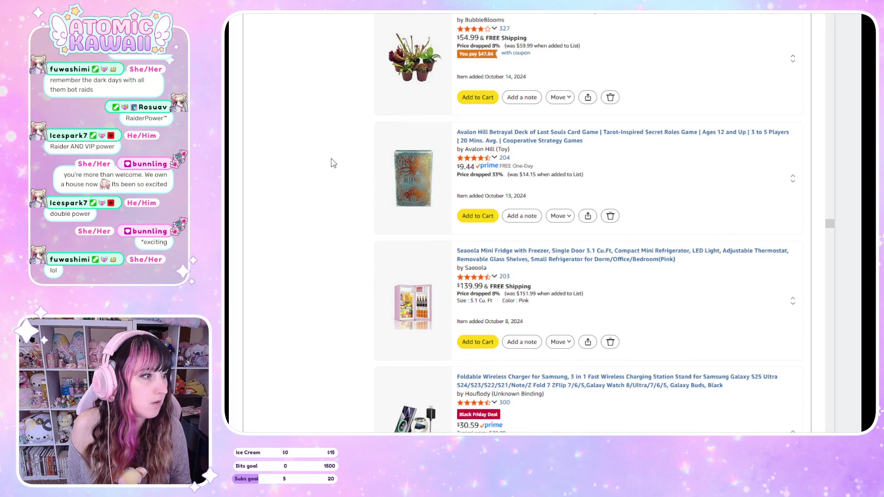
pyautogui.scroll(-2, 333, 163)
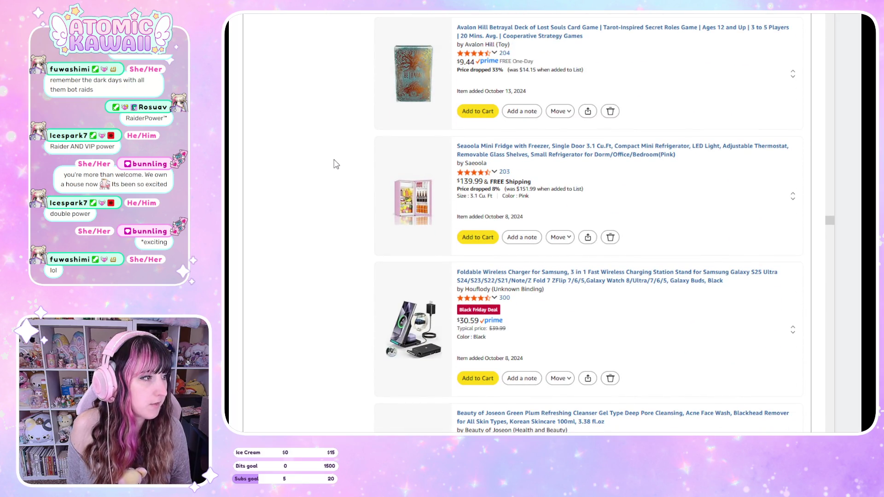
pyautogui.scroll(-4, 336, 165)
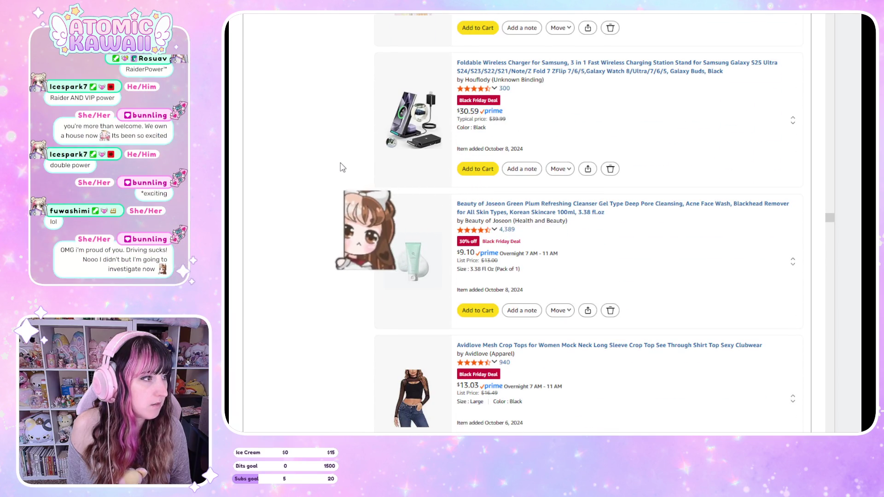
pyautogui.scroll(-8, 343, 171)
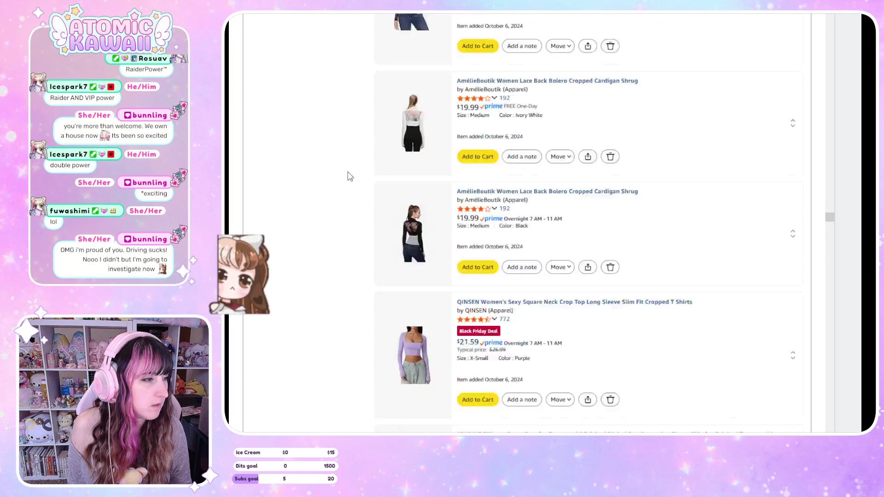
pyautogui.scroll(-4, 351, 175)
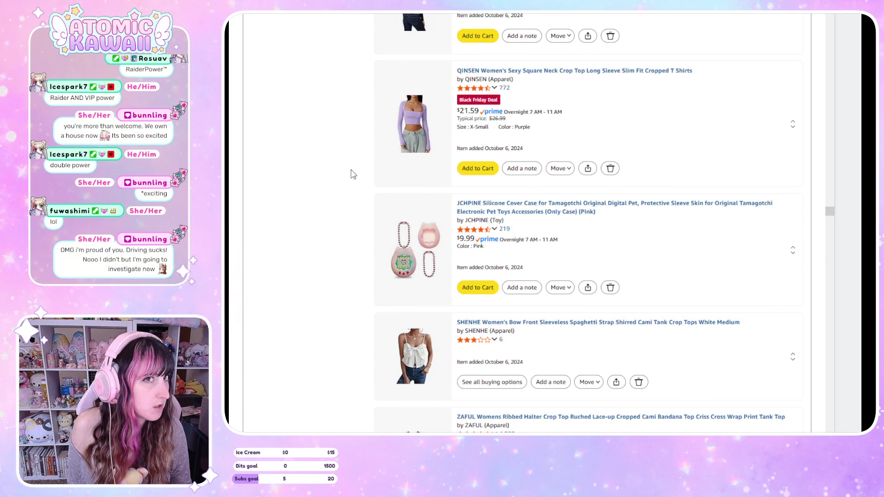
pyautogui.scroll(-4, 352, 175)
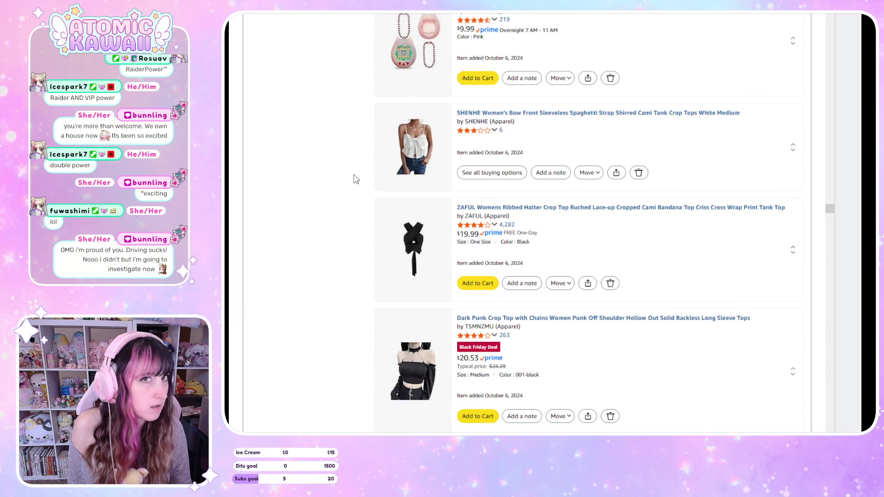
pyautogui.scroll(5, 355, 179)
pyautogui.scroll(-5, 356, 179)
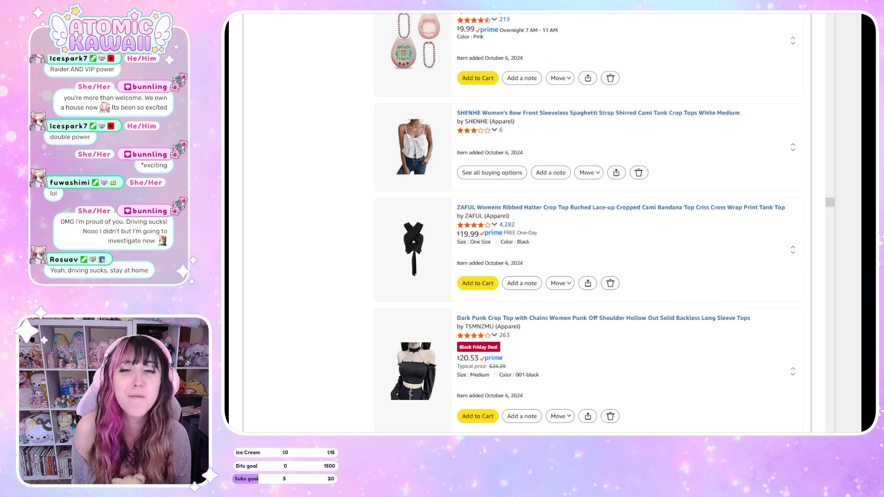
# Scroll from the tank tops down to the July 23, 2024 Scratch Lounge cat scratcher
pyautogui.scroll(-10, 628, 84)
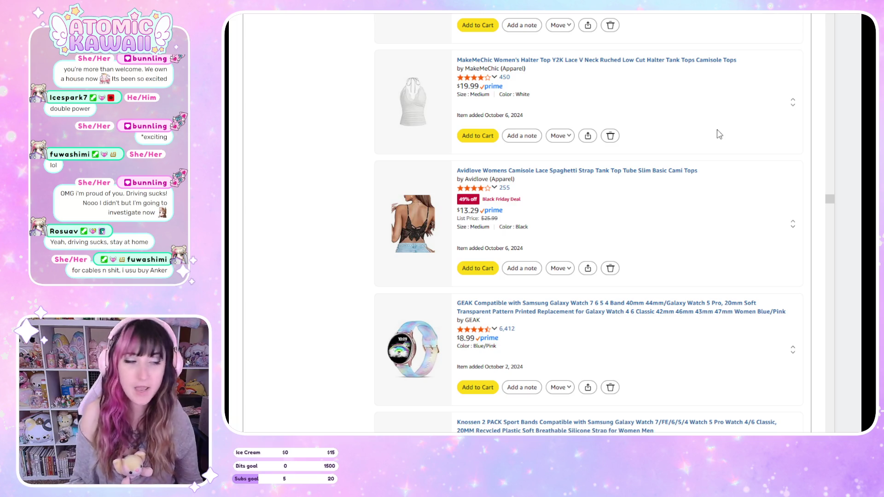
pyautogui.scroll(-5, 714, 147)
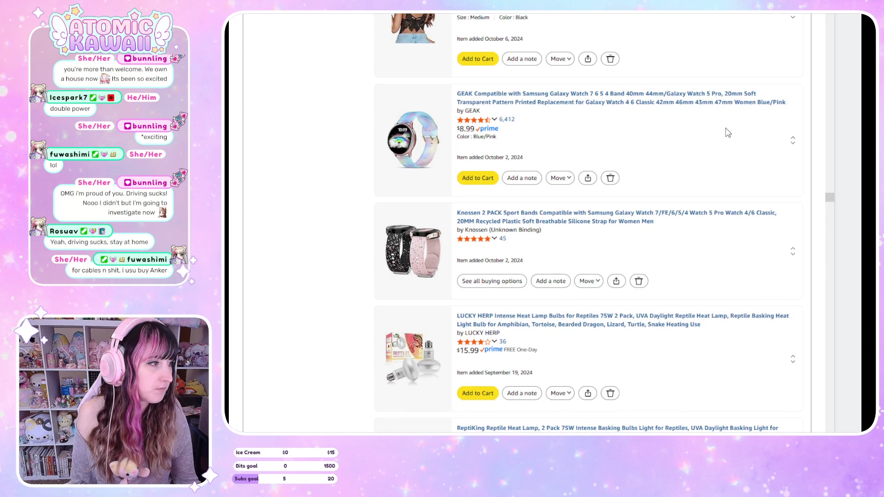
pyautogui.scroll(-5, 728, 133)
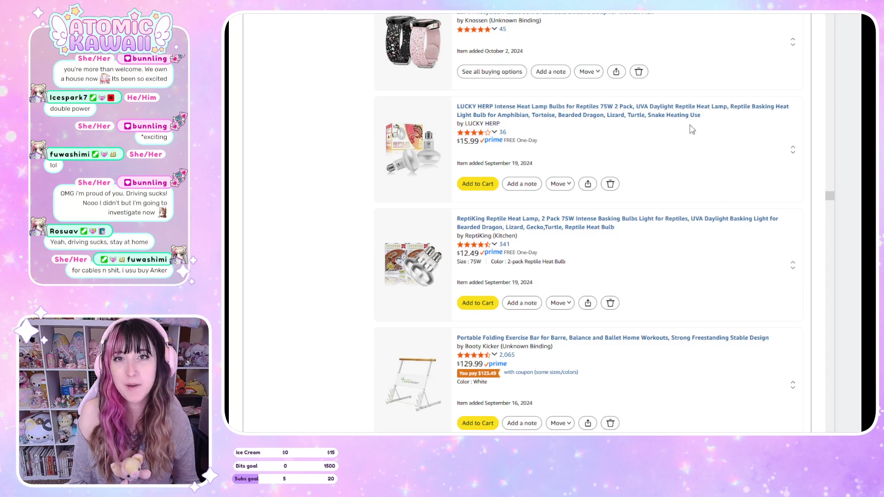
pyautogui.scroll(-3, 739, 267)
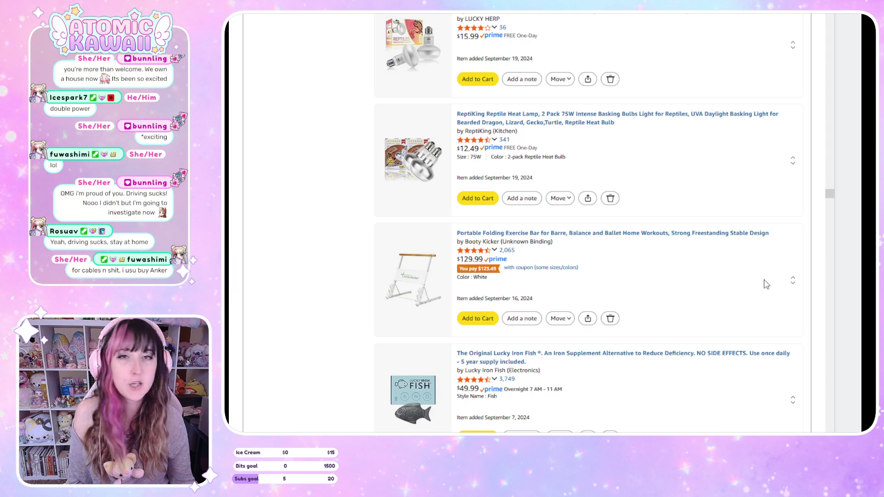
pyautogui.scroll(-3, 761, 286)
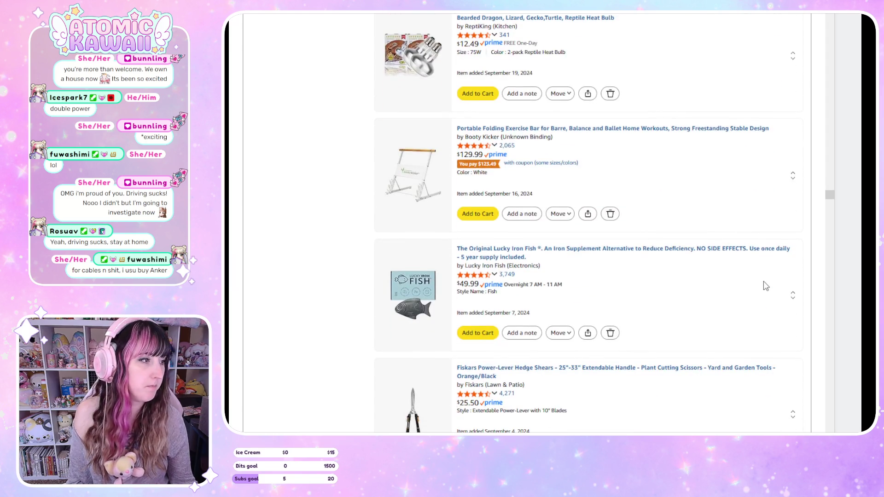
pyautogui.scroll(-3, 767, 286)
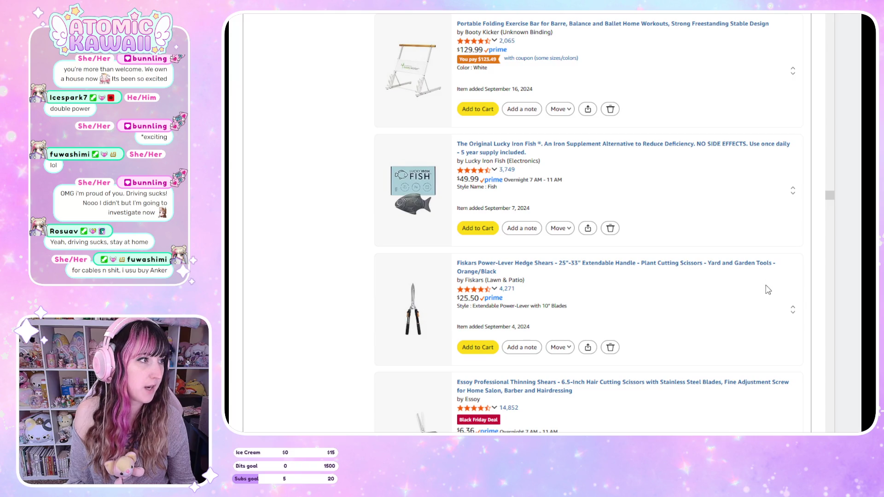
pyautogui.scroll(-9, 768, 292)
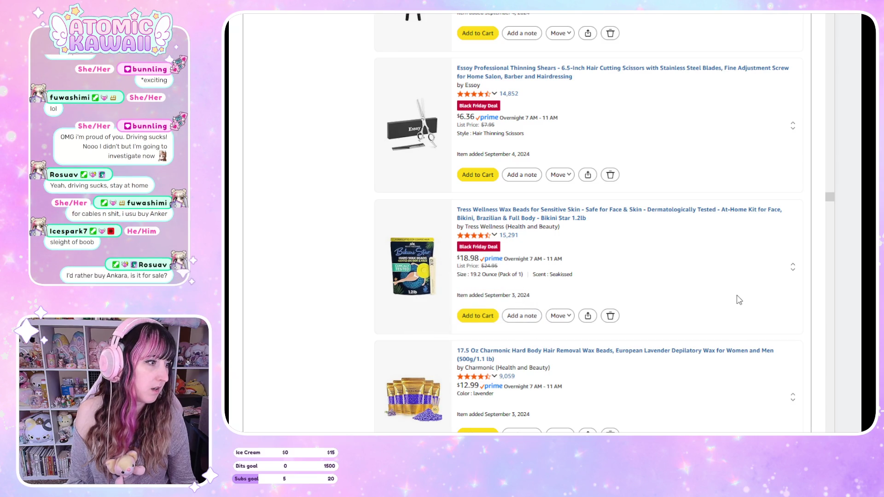
pyautogui.scroll(-5, 738, 301)
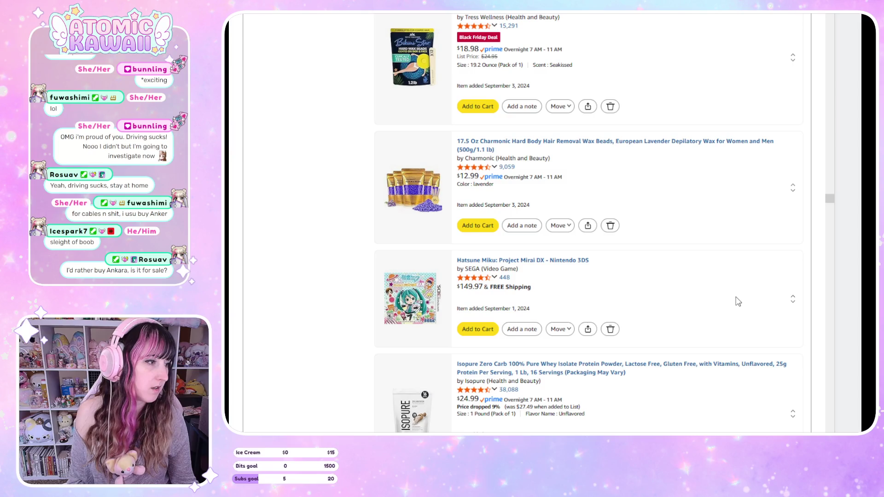
pyautogui.scroll(-5, 738, 302)
pyautogui.scroll(-4, 740, 302)
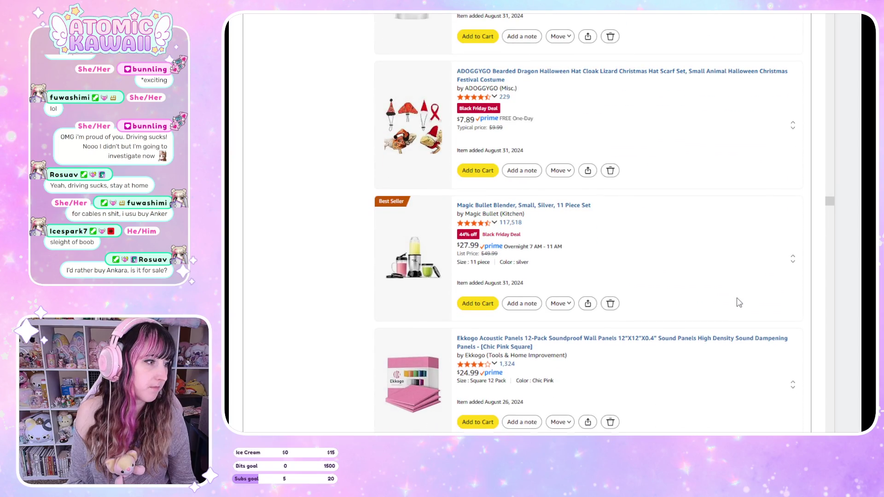
pyautogui.scroll(-15, 739, 303)
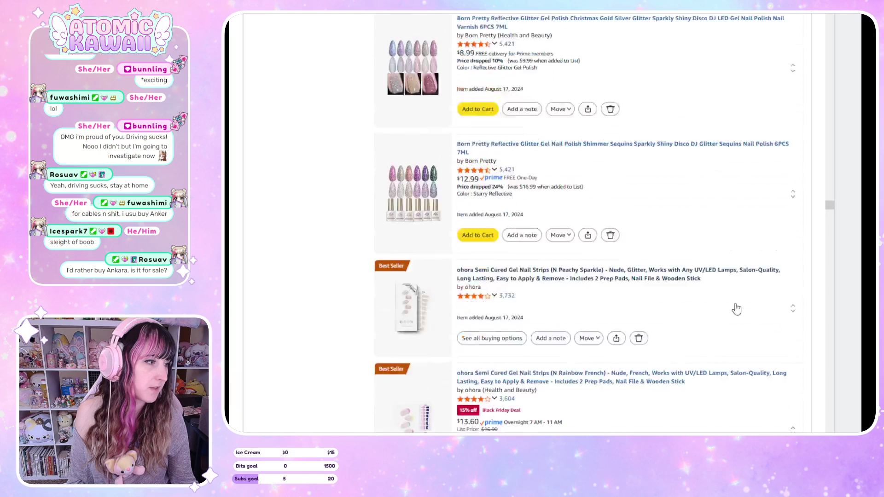
pyautogui.scroll(-5, 737, 309)
pyautogui.scroll(-6, 737, 309)
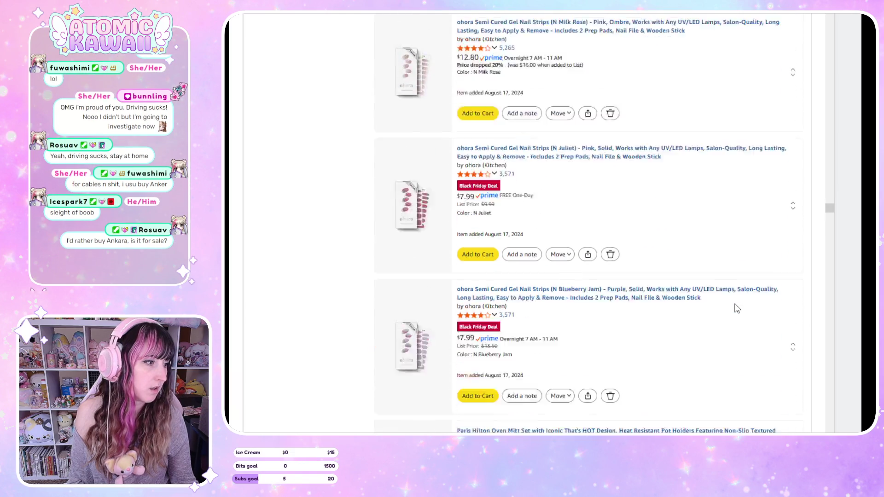
pyautogui.scroll(-4, 738, 308)
pyautogui.scroll(-4, 737, 307)
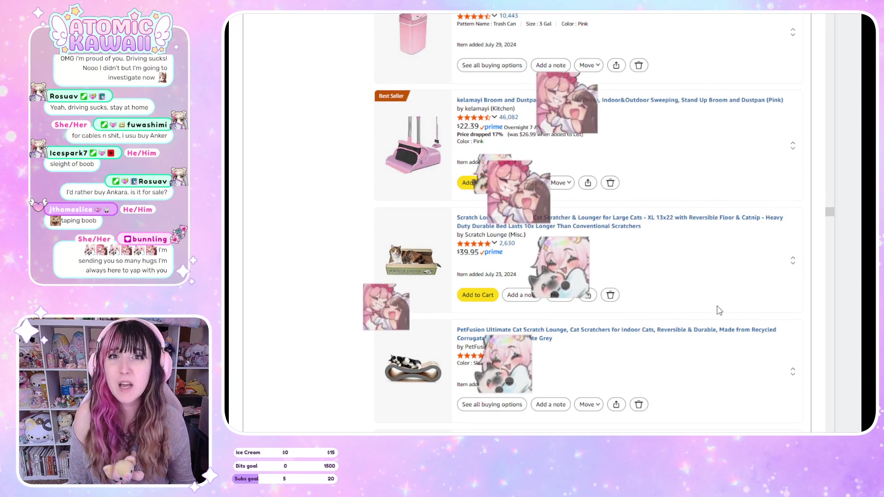
# Scroll down to the May 29, 2024 WisePoint coin purses and ohora nail strips
pyautogui.scroll(-3, 720, 311)
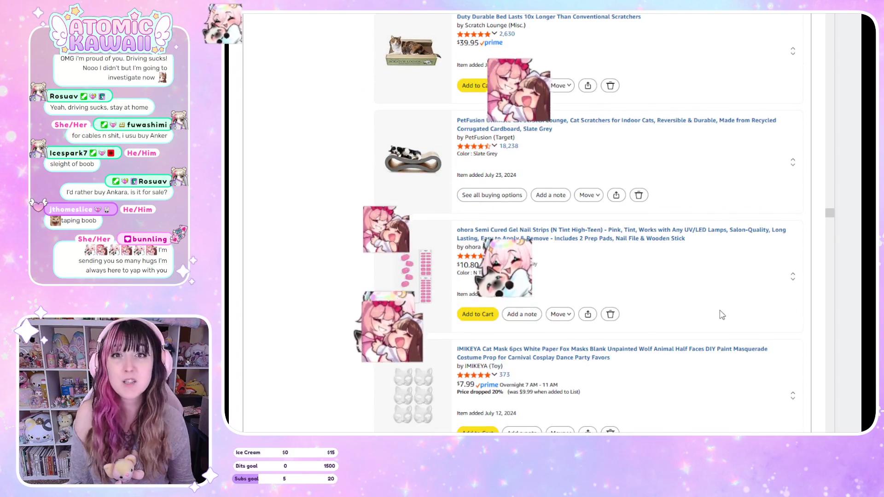
pyautogui.scroll(-3, 723, 307)
pyautogui.scroll(-5, 725, 307)
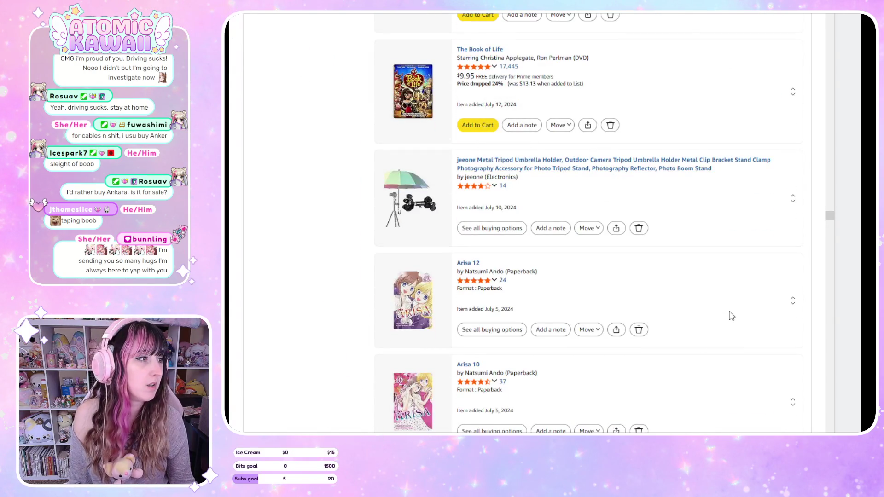
pyautogui.scroll(-5, 733, 316)
pyautogui.scroll(5, 732, 315)
pyautogui.scroll(-3, 732, 315)
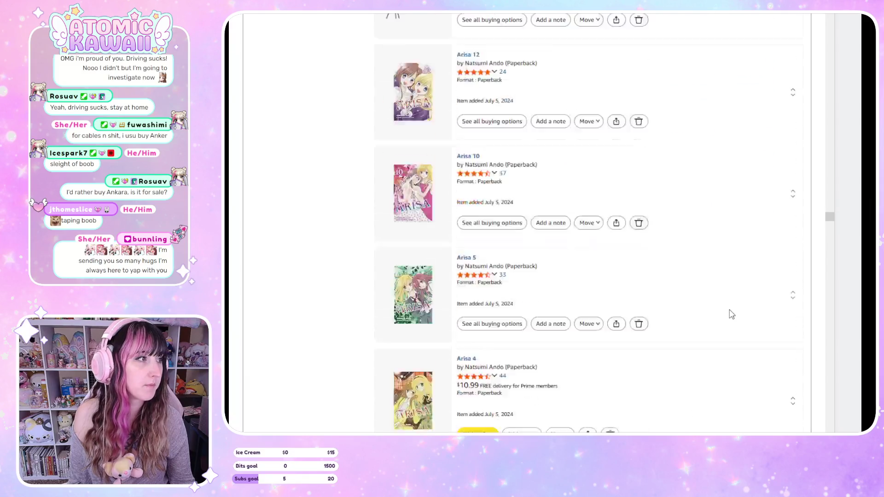
pyautogui.scroll(-2, 733, 315)
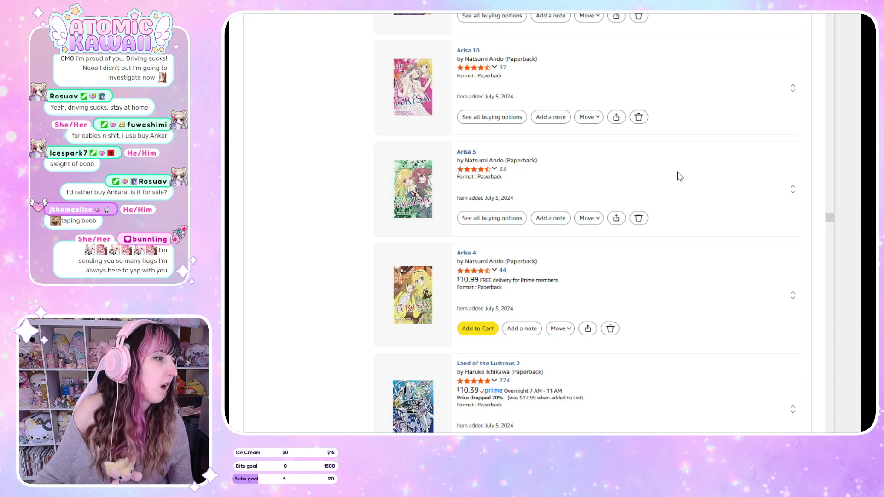
pyautogui.scroll(-6, 695, 120)
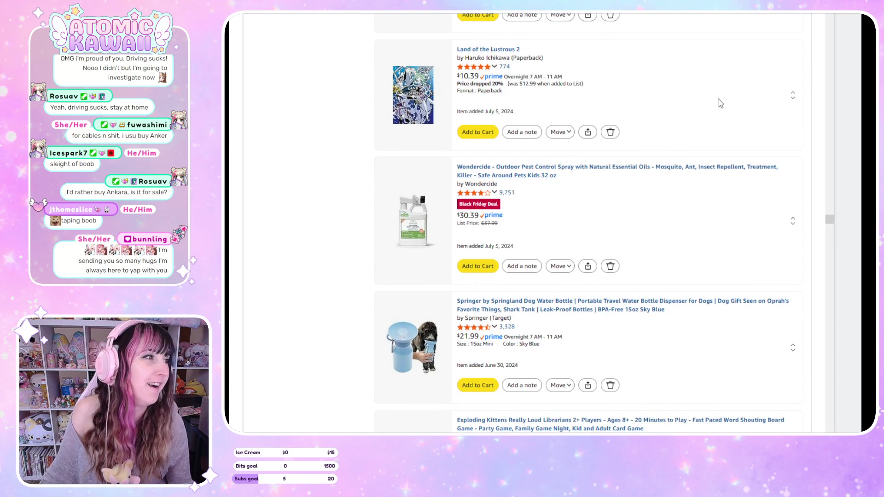
pyautogui.scroll(-4, 721, 106)
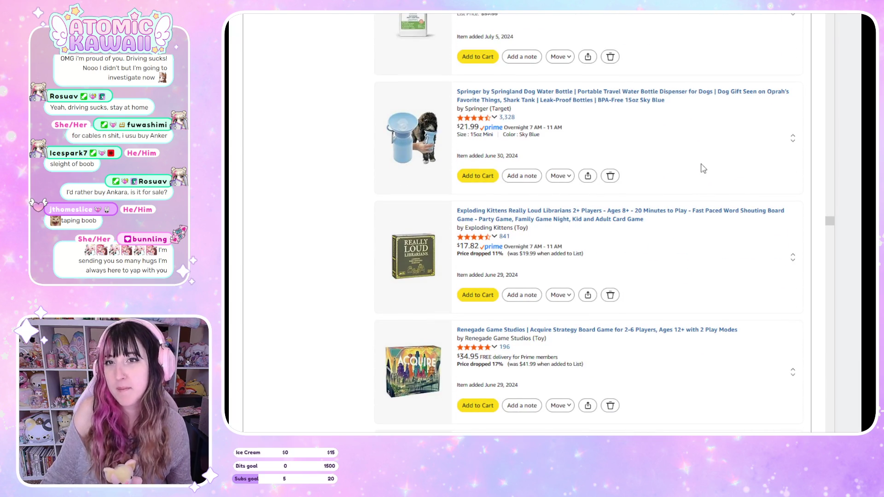
pyautogui.scroll(-2, 723, 161)
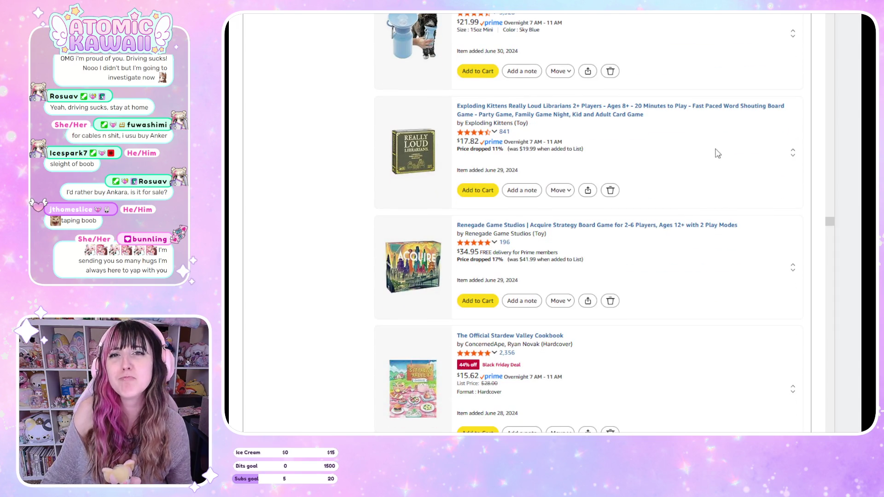
pyautogui.scroll(-6, 717, 200)
pyautogui.scroll(-2, 720, 206)
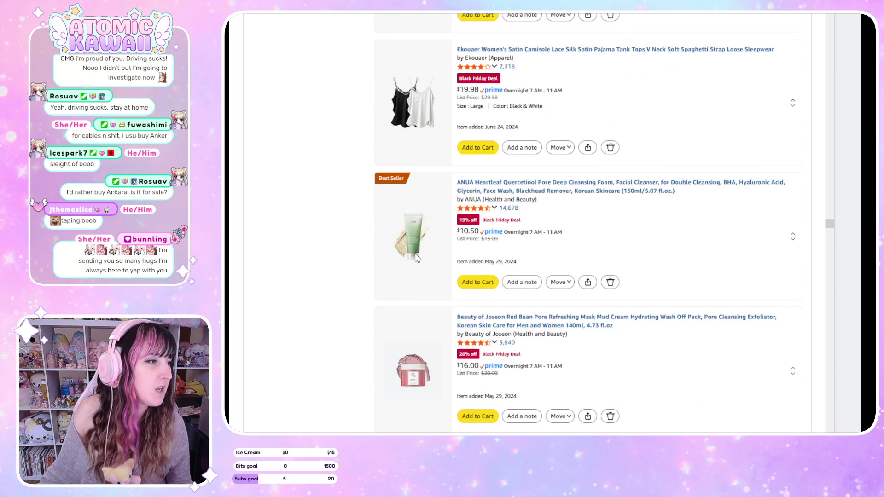
pyautogui.scroll(-4, 693, 380)
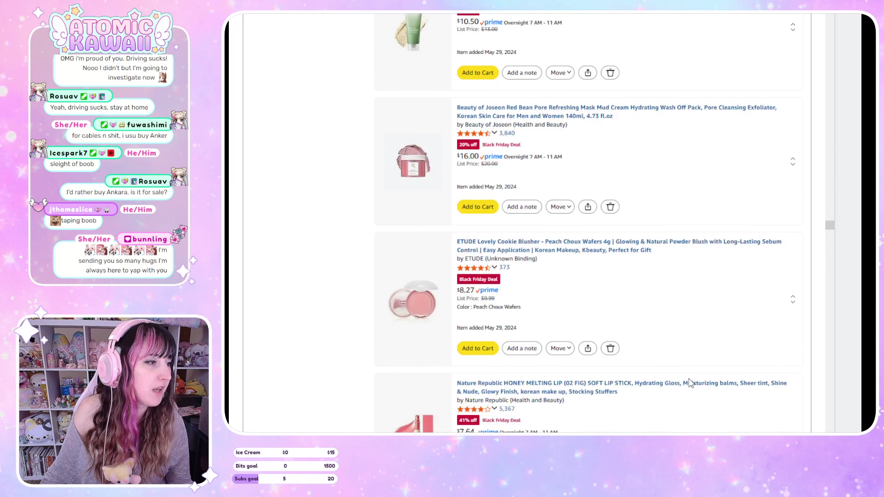
pyautogui.scroll(-2, 690, 383)
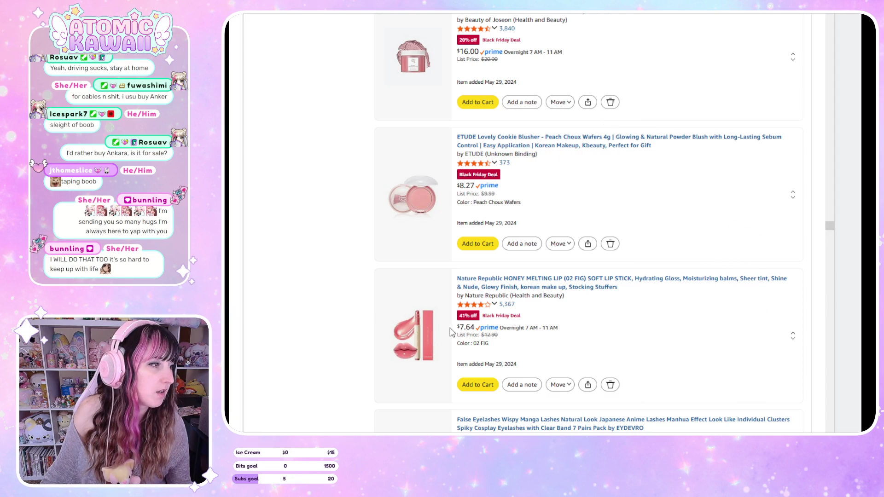
pyautogui.scroll(-6, 723, 357)
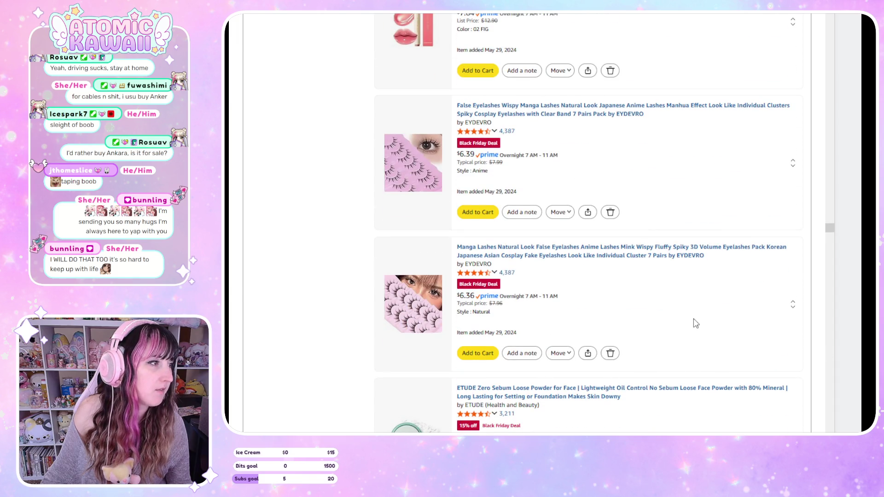
pyautogui.scroll(-4, 696, 323)
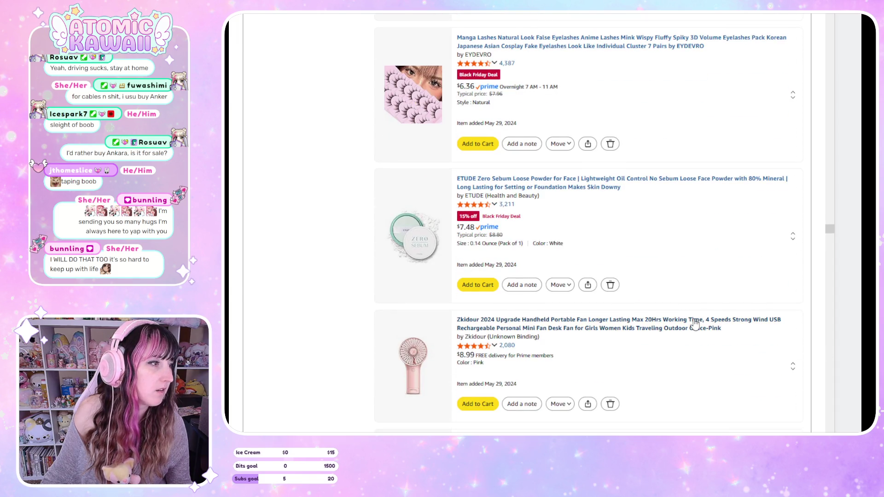
pyautogui.scroll(-4, 696, 324)
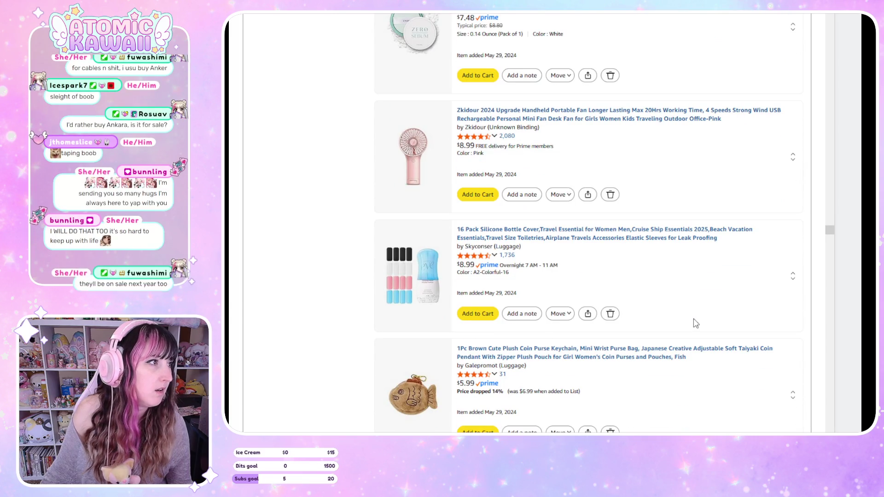
pyautogui.scroll(-6, 696, 323)
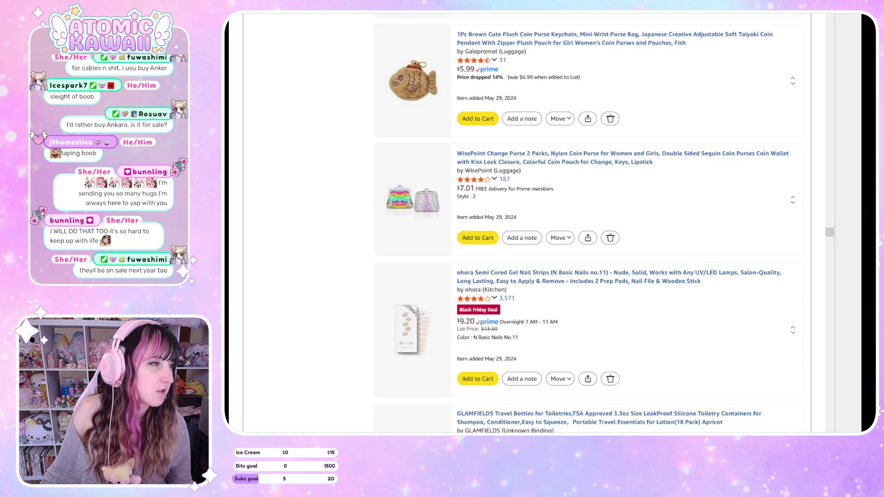
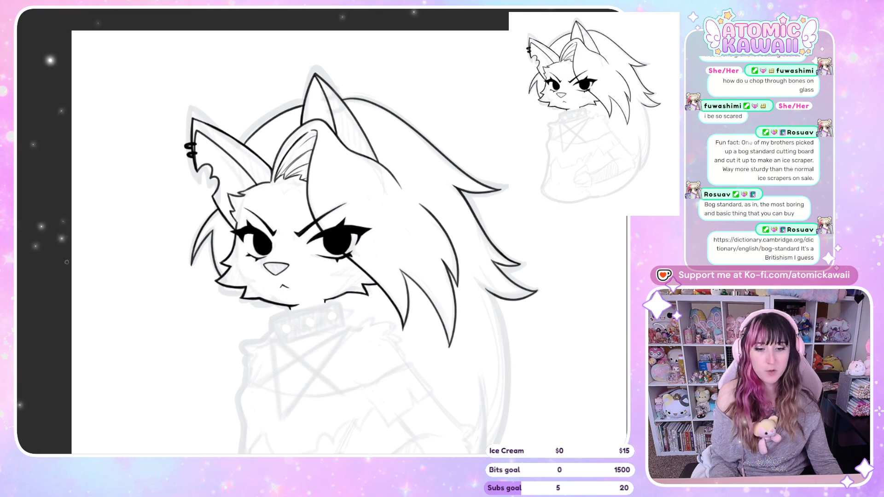
# Fit the inked cat lineart canvas to the window, then bring up the Kitten Space Agency website
pyautogui.hotkey('ctrl', '0')
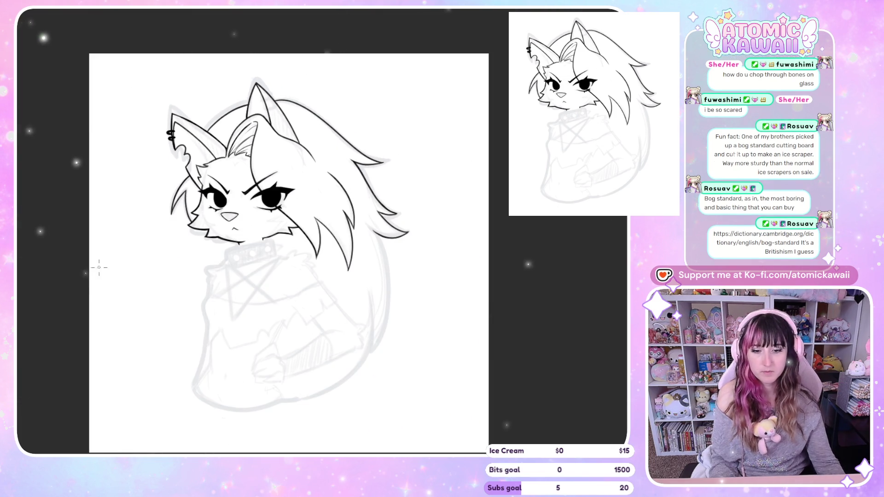
pyautogui.scroll(1, 164, 422)
pyautogui.scroll(1, 293, 406)
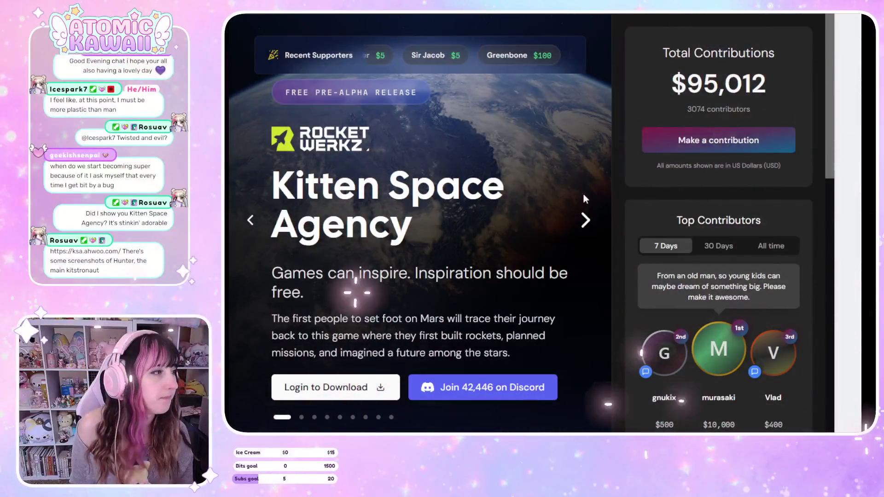
pyautogui.click(585, 221)
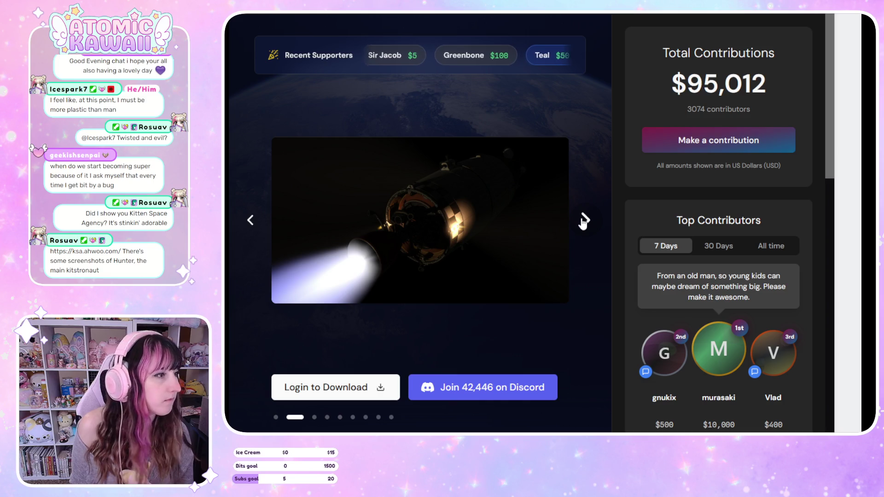
pyautogui.click(585, 221)
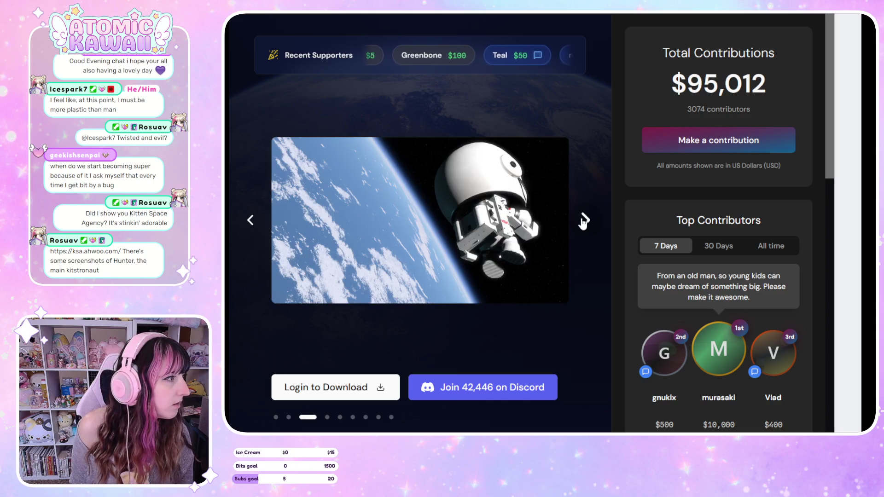
pyautogui.click(585, 221)
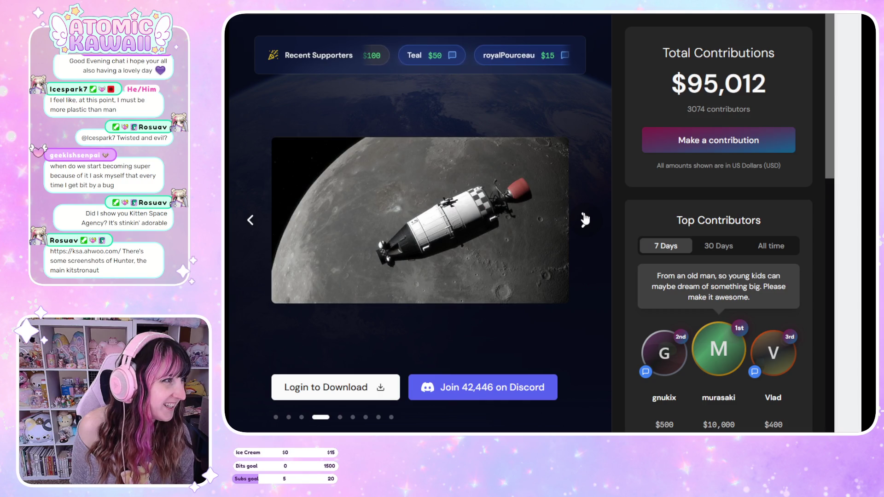
pyautogui.click(585, 220)
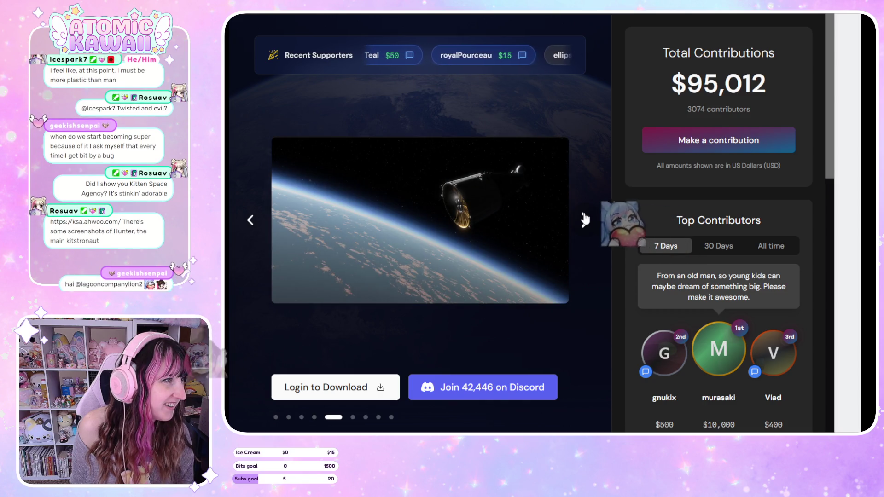
pyautogui.click(585, 220)
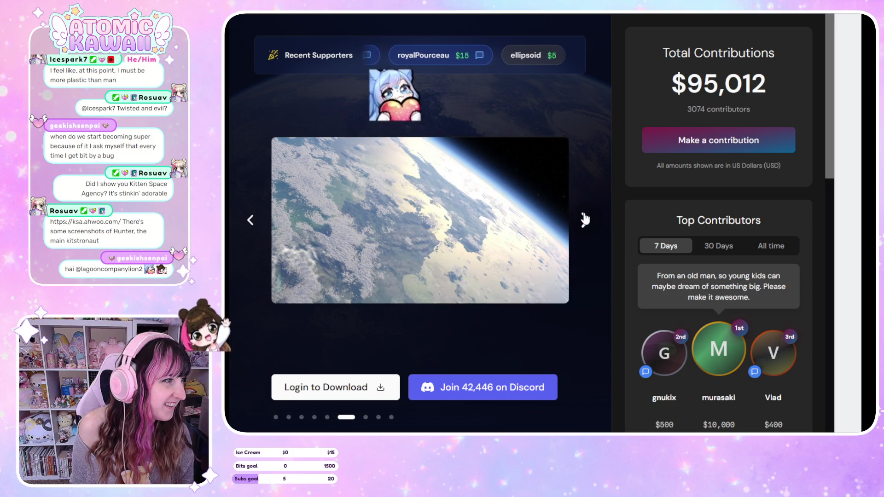
pyautogui.click(585, 220)
pyautogui.click(585, 220)
pyautogui.click(585, 220)
pyautogui.click(586, 221)
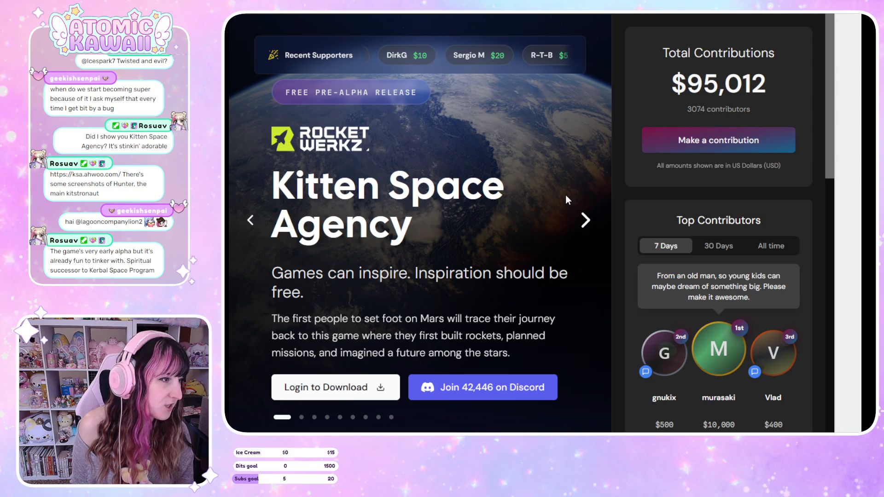
pyautogui.scroll(-10, 523, 202)
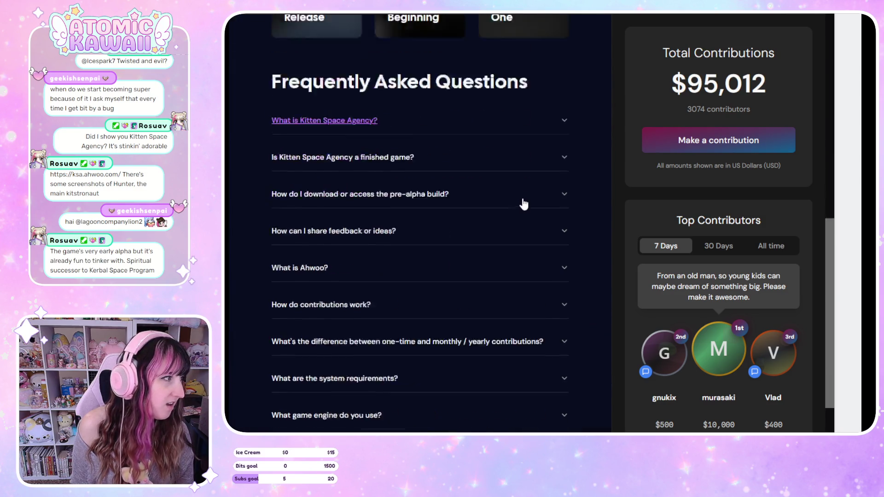
pyautogui.scroll(-4, 523, 202)
pyautogui.scroll(15, 525, 205)
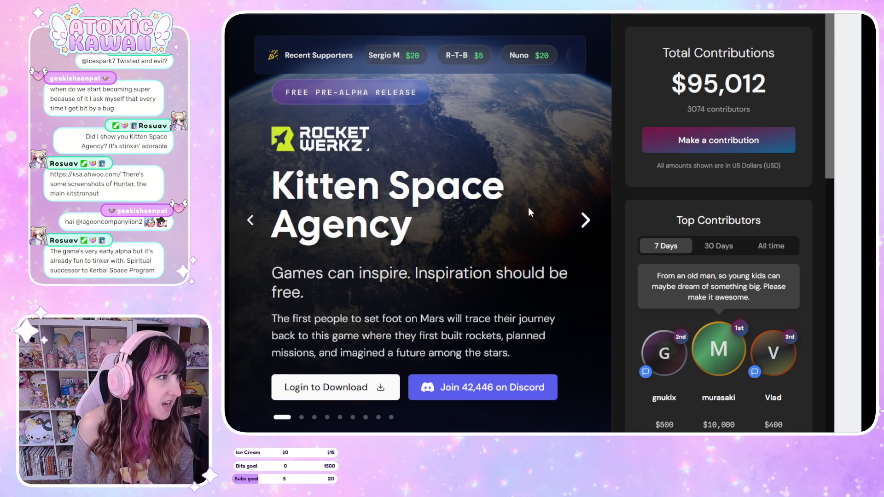